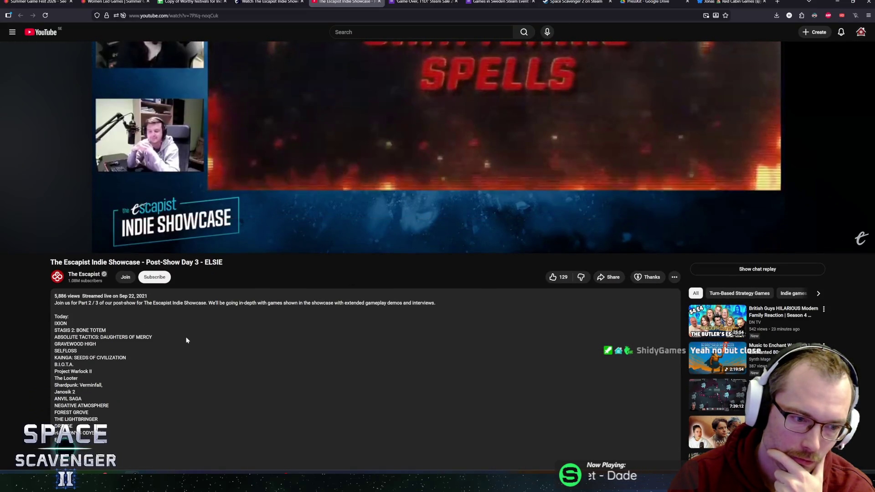
Watch the showcase video and pause it on the Project Warlock II art.
click(299, 152)
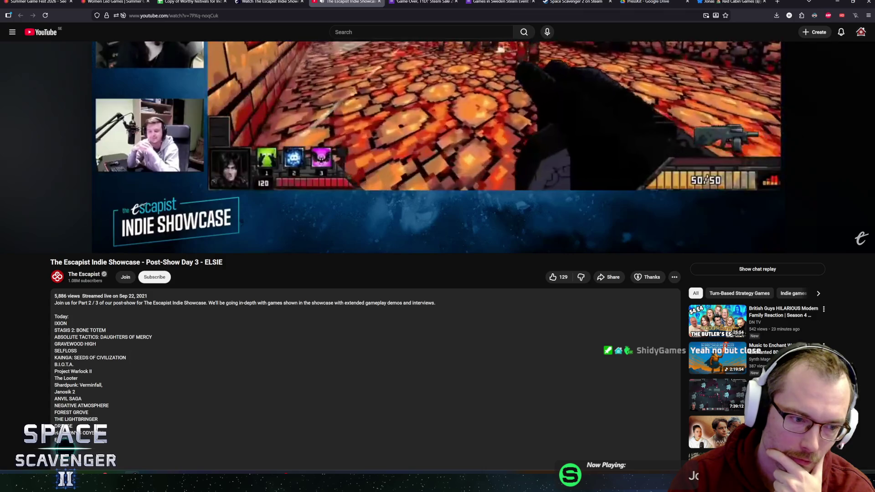
scroll(201, 260, up, 4)
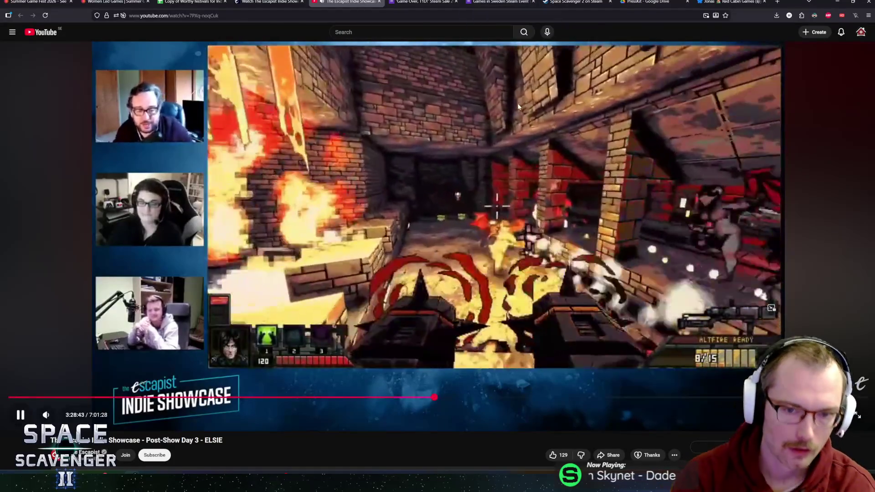
click(510, 120)
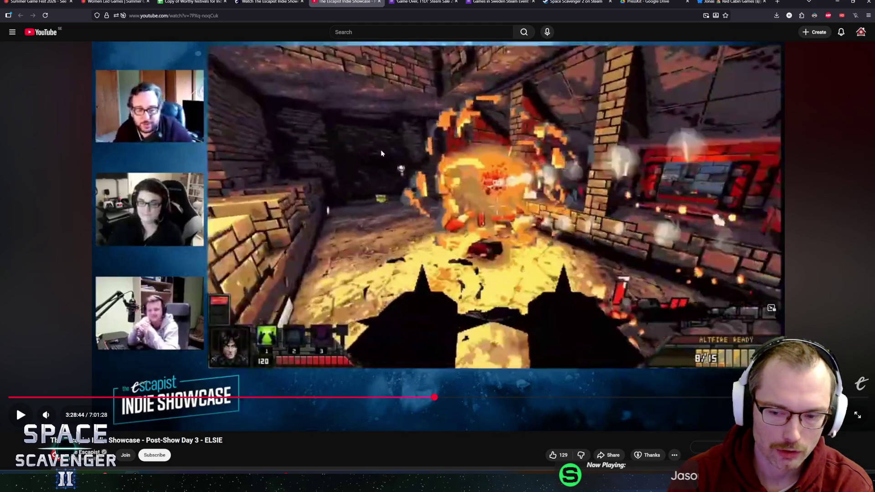
scroll(372, 148, down, 5)
scroll(364, 182, up, 5)
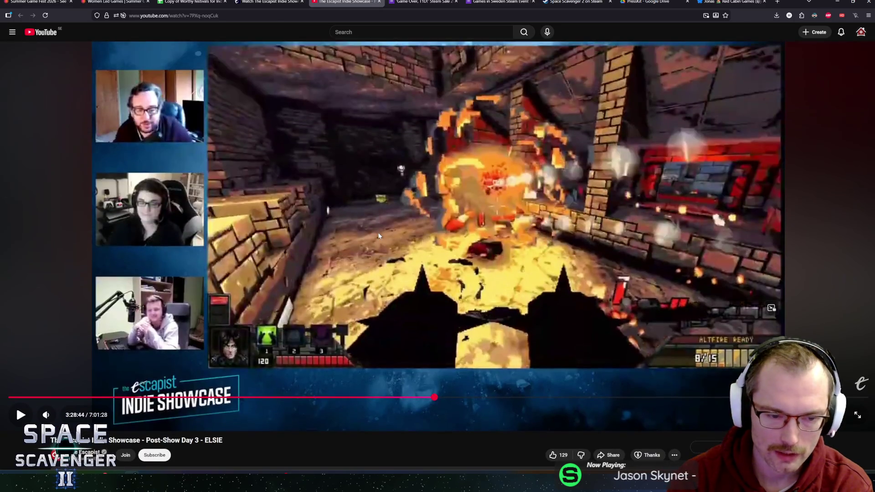
scroll(144, 421, down, 1)
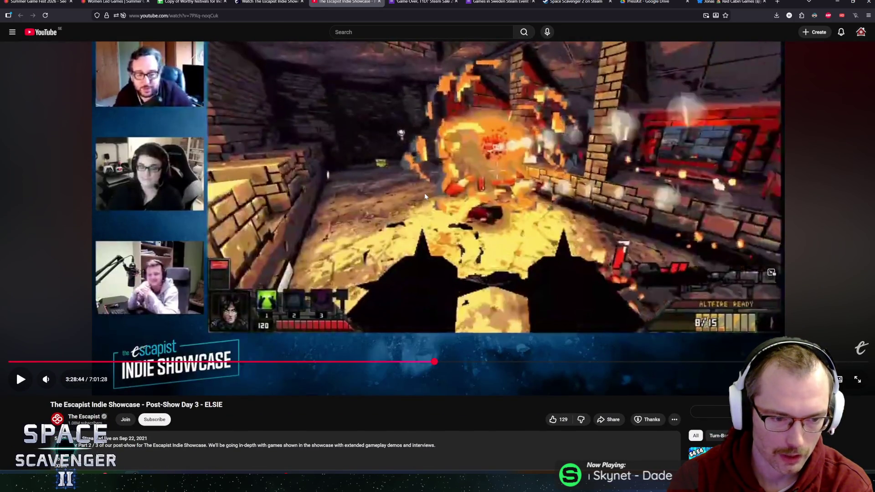
click(425, 193)
scroll(424, 193, up, 1)
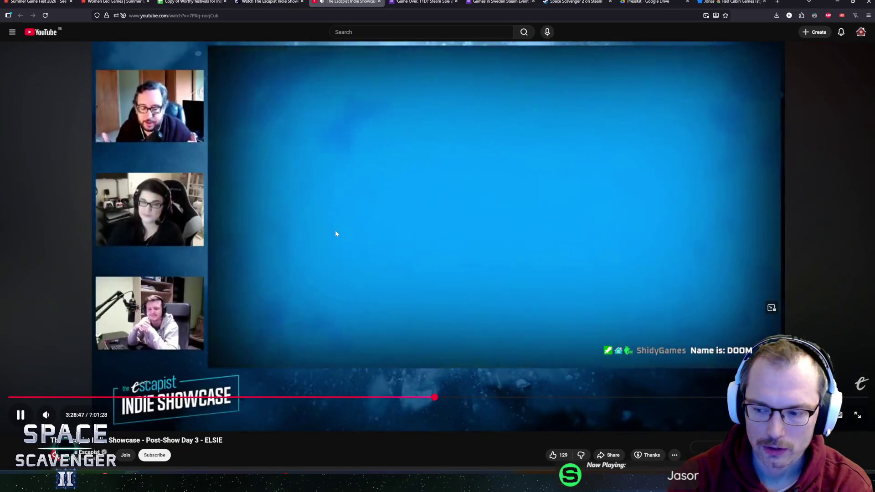
click(329, 357)
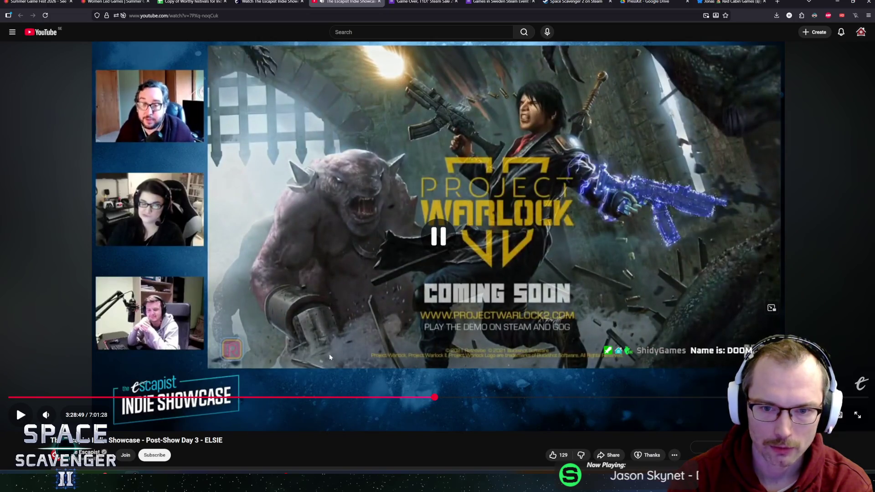
scroll(329, 354, down, 5)
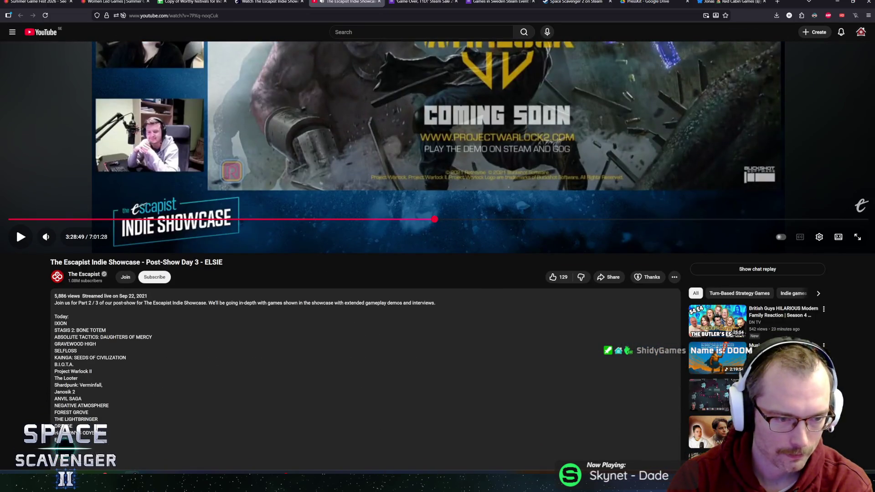
Copy the 'Project Warlock II' title from the description and search for it in a new tab.
right_click(55, 378)
click(99, 247)
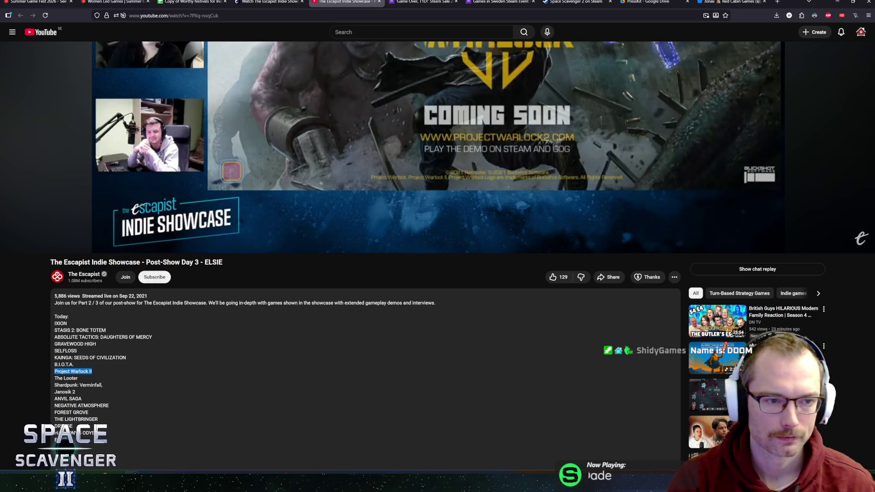
scroll(48, 425, up, 5)
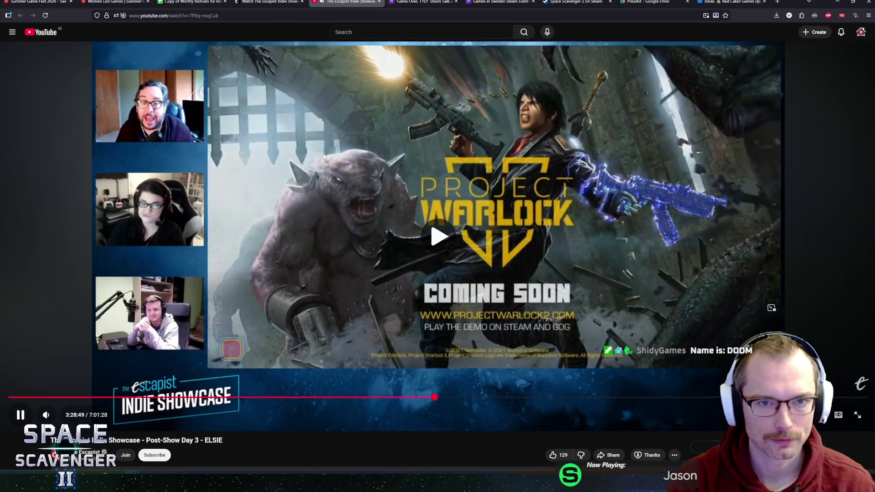
key(ctrl+t)
text(Project Warlock II)
key(Return)
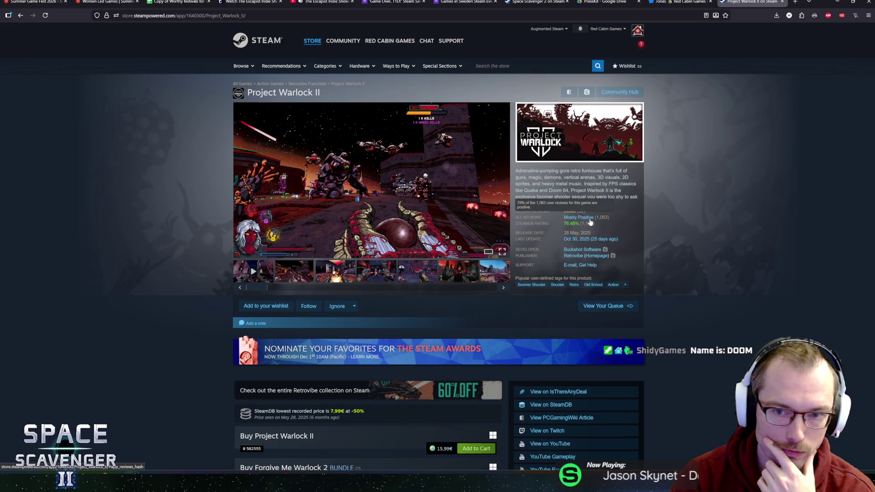
Step through the enlarged Project Warlock II screenshots to image 7 of 8, then return to YouTube.
scroll(590, 222, down, 3)
mouse_move(456, 343)
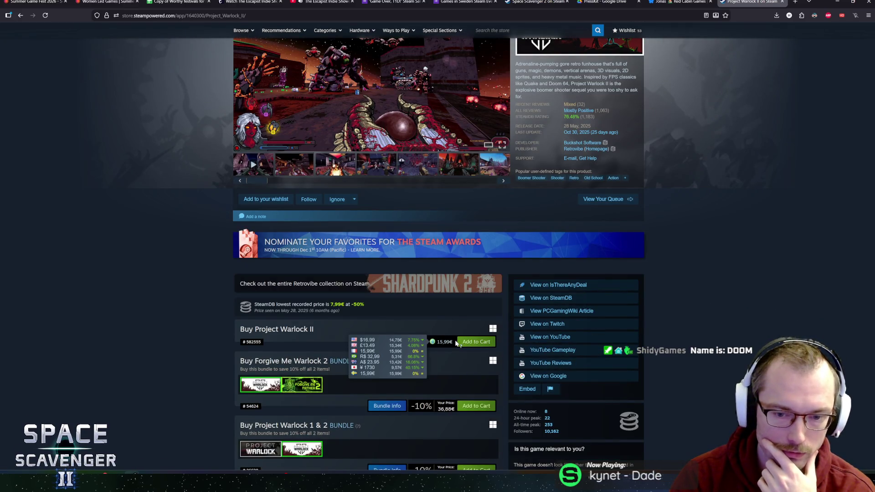
scroll(724, 235, down, 4)
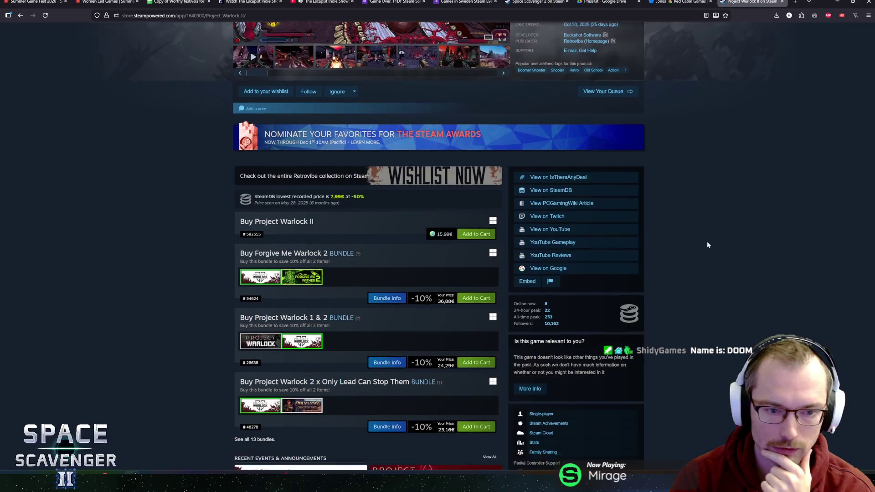
scroll(181, 282, up, 5)
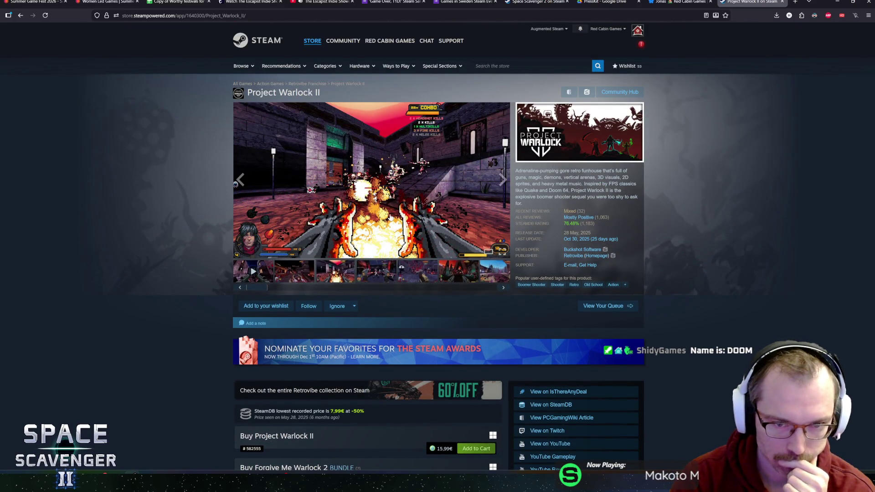
click(391, 218)
click(393, 213)
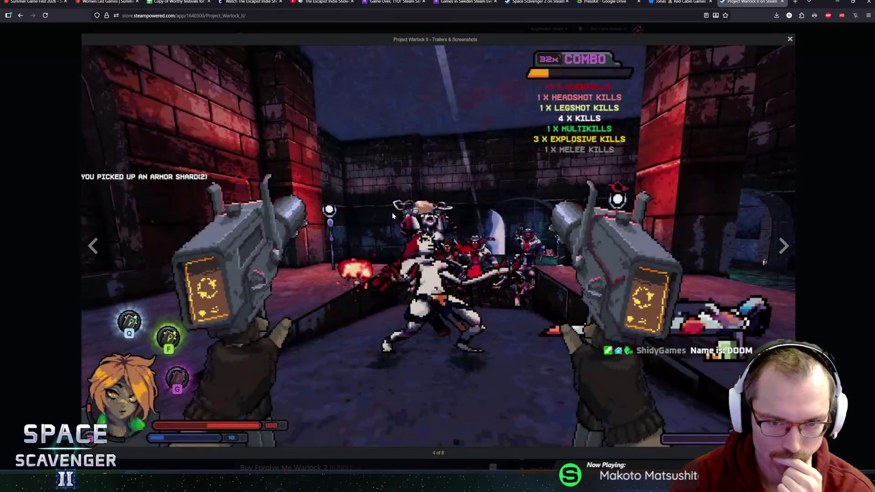
click(392, 213)
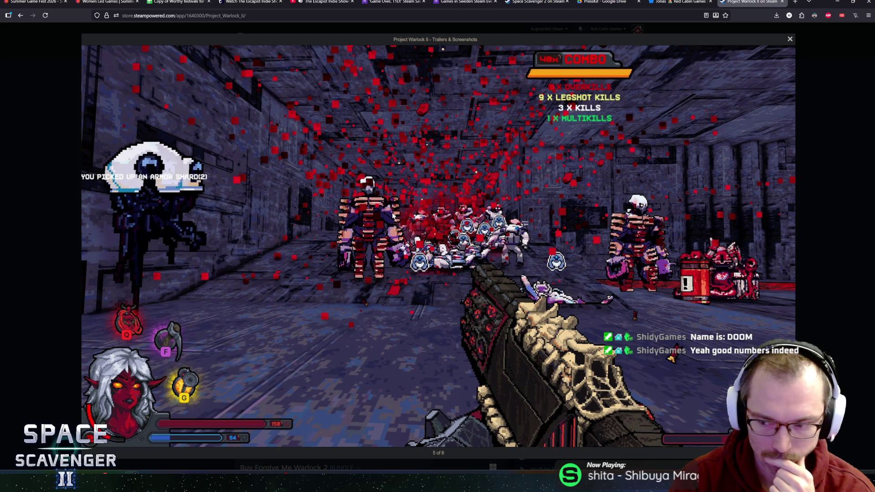
click(392, 215)
click(393, 216)
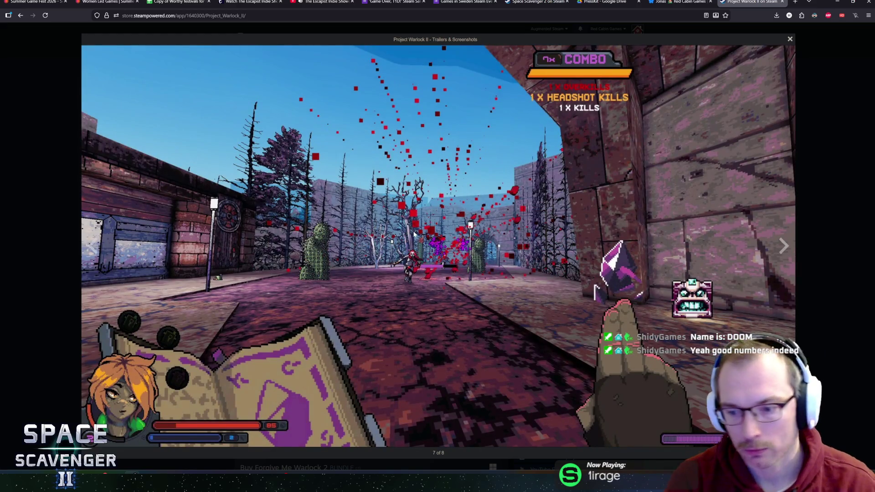
key(Escape)
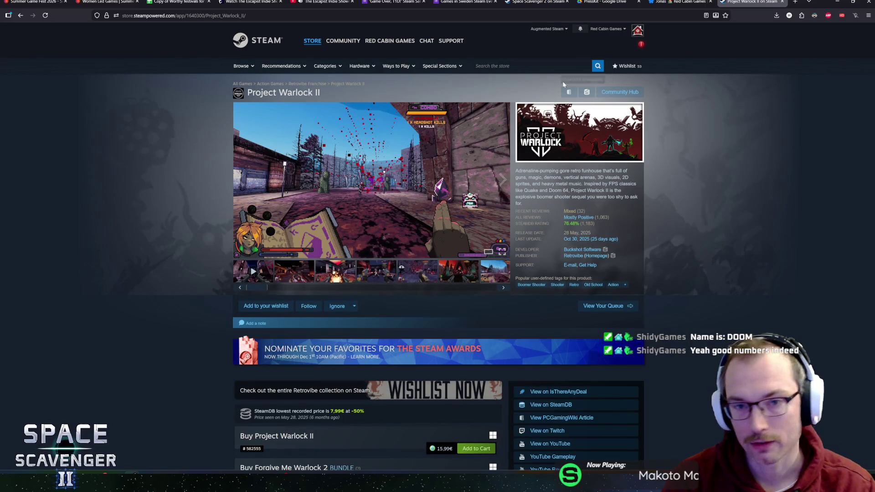
click(324, 2)
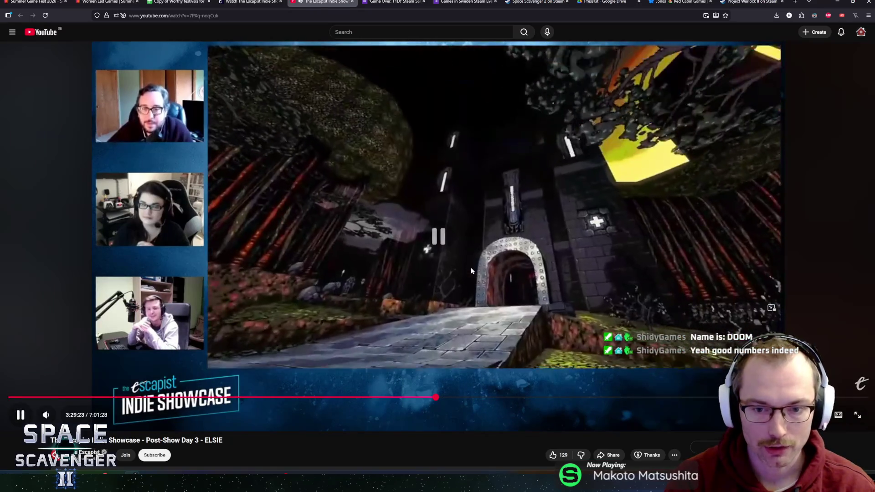
Play and pause the showcase until the Project Warlock II title card, then return to its Steam tab.
click(472, 267)
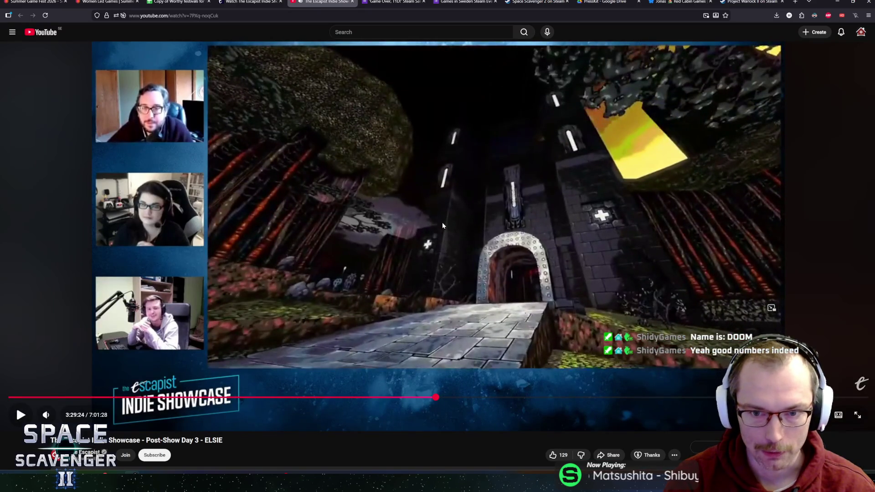
click(456, 282)
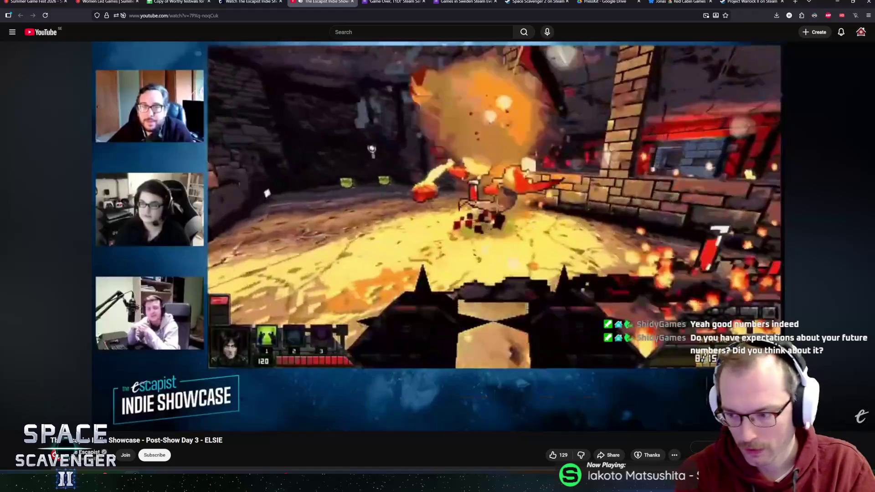
click(509, 172)
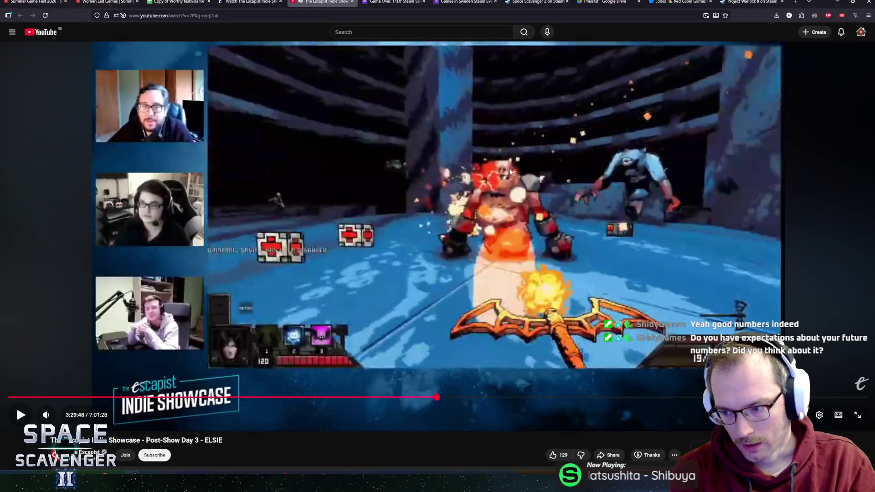
click(550, 162)
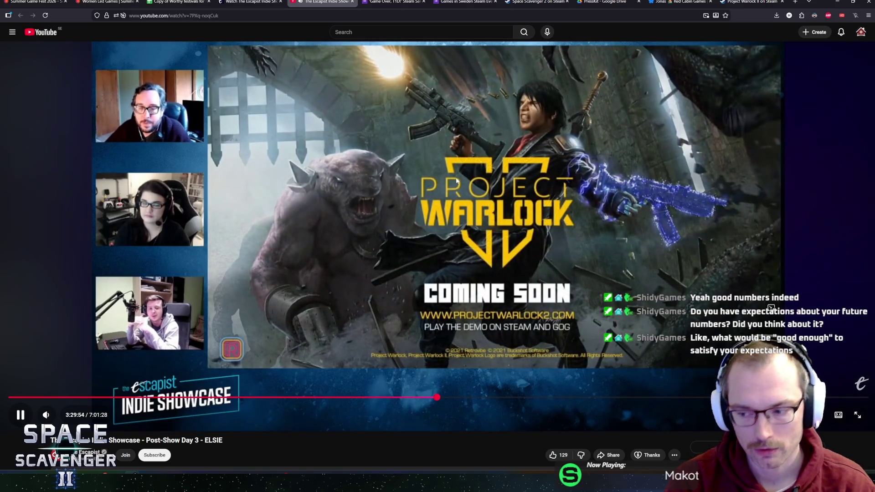
click(456, 181)
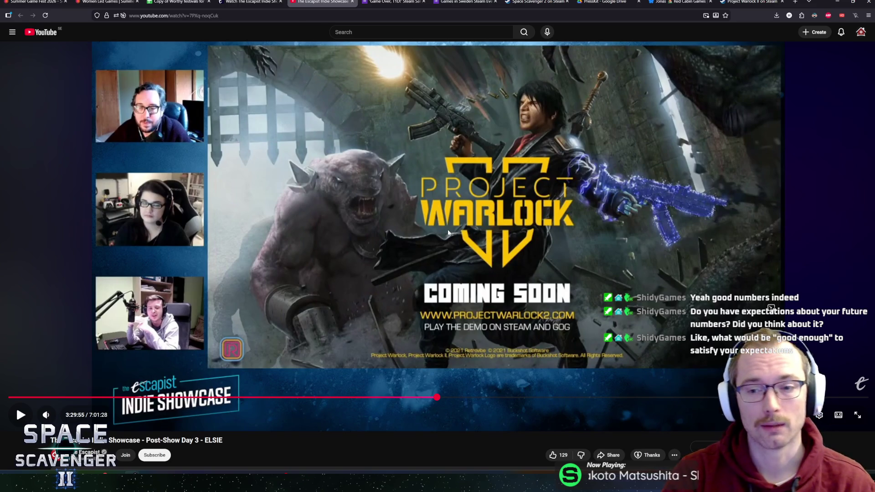
scroll(437, 228, down, 5)
scroll(426, 220, up, 5)
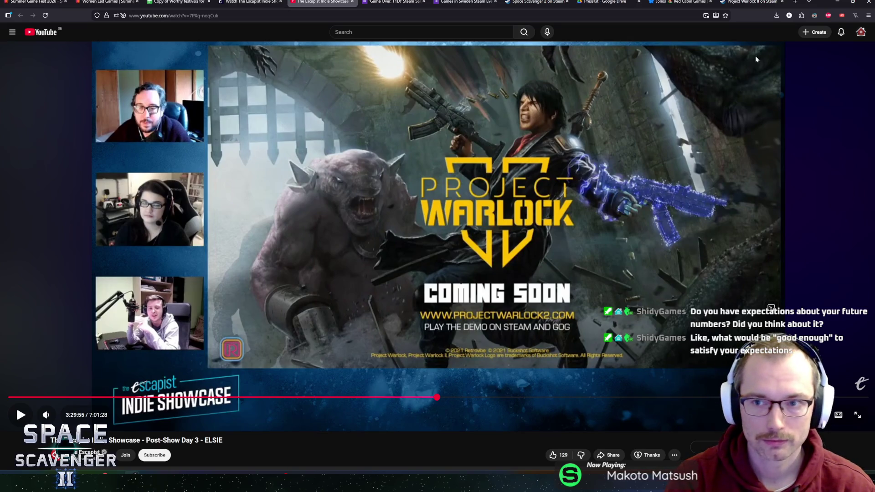
click(736, 3)
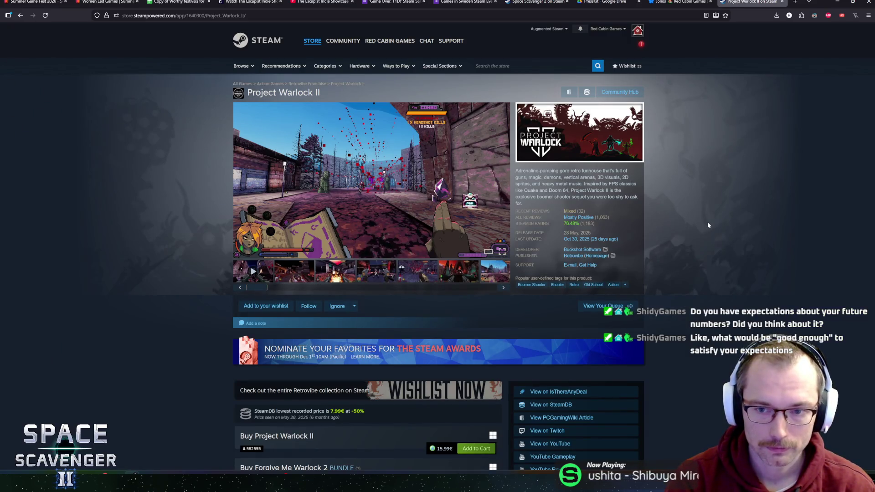
Select part of the Project Warlock II store description, then clear the selection.
mouse_move(570, 212)
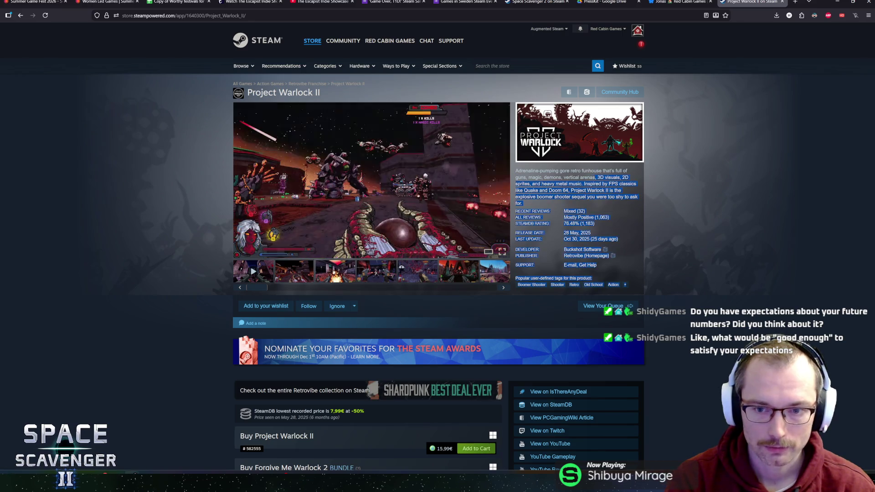
drag(592, 184, 604, 191)
drag(545, 177, 522, 170)
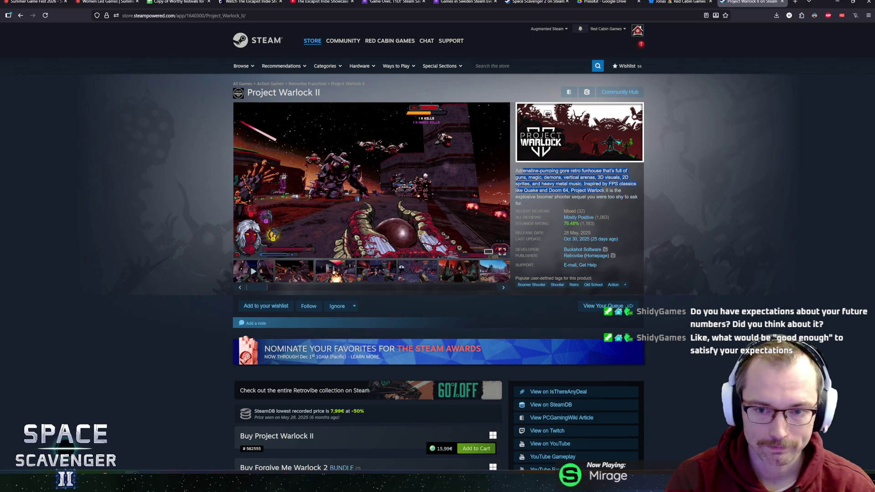
click(524, 146)
Close the Project Warlock II store tab, leaving the Bluesky profile showing.
click(676, 3)
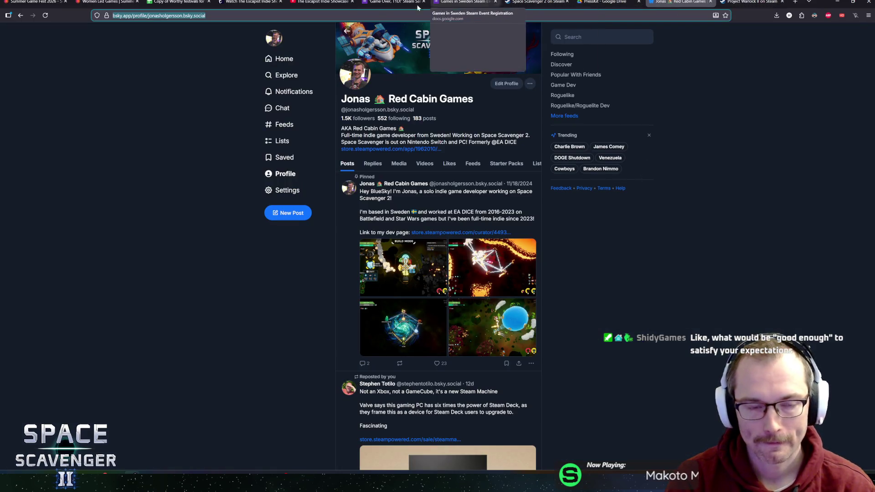
click(188, 70)
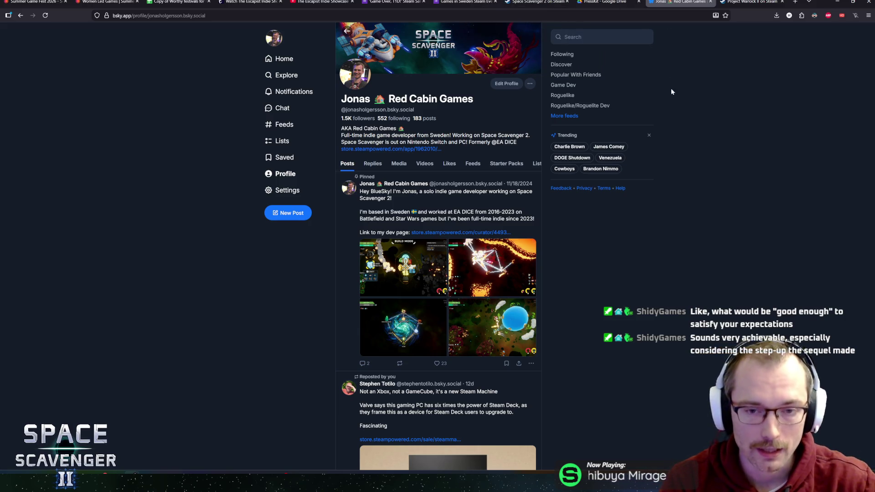
click(749, 2)
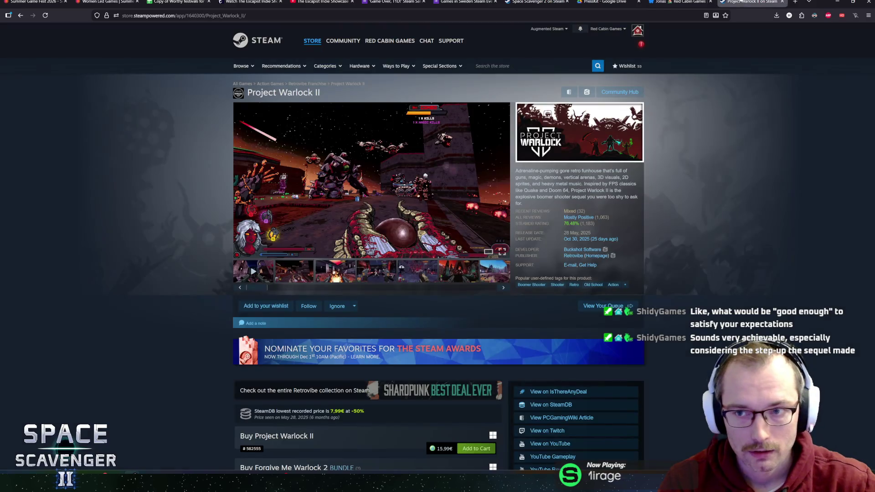
middle_click(743, 2)
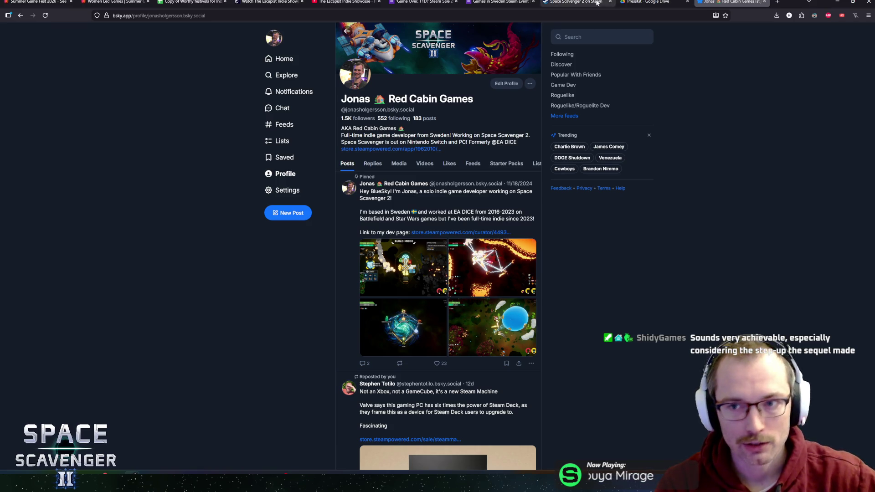
Select the Red Cabin Games studio name, then switch to the Space Scavenger 2 PressKit Drive folder.
mouse_move(661, 3)
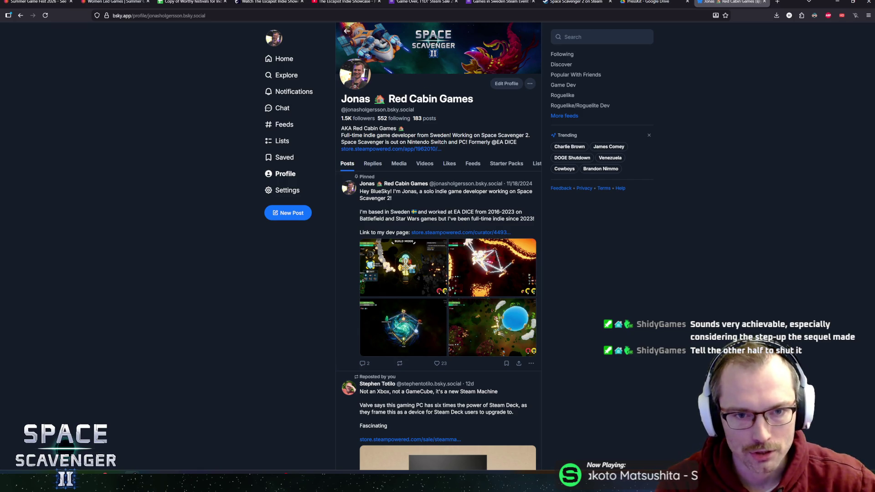
mouse_move(346, 99)
mouse_down()
mouse_move(454, 99)
mouse_move(364, 99)
mouse_move(372, 99)
mouse_up()
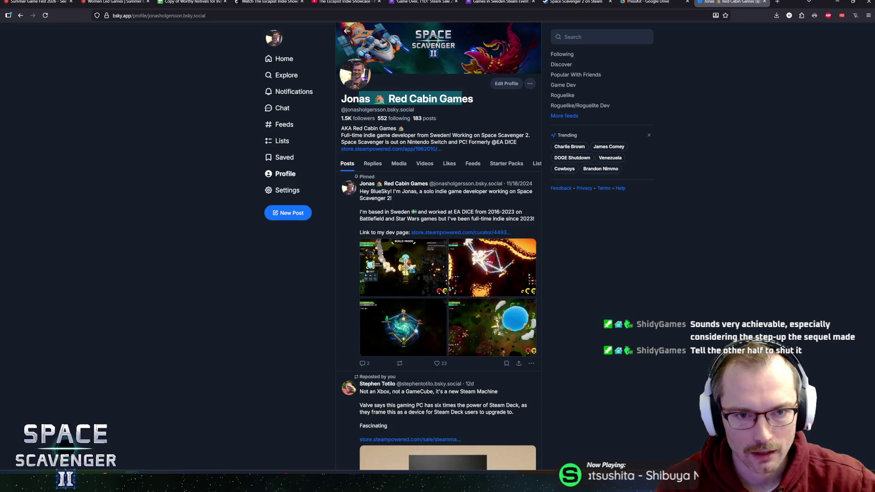
click(639, 8)
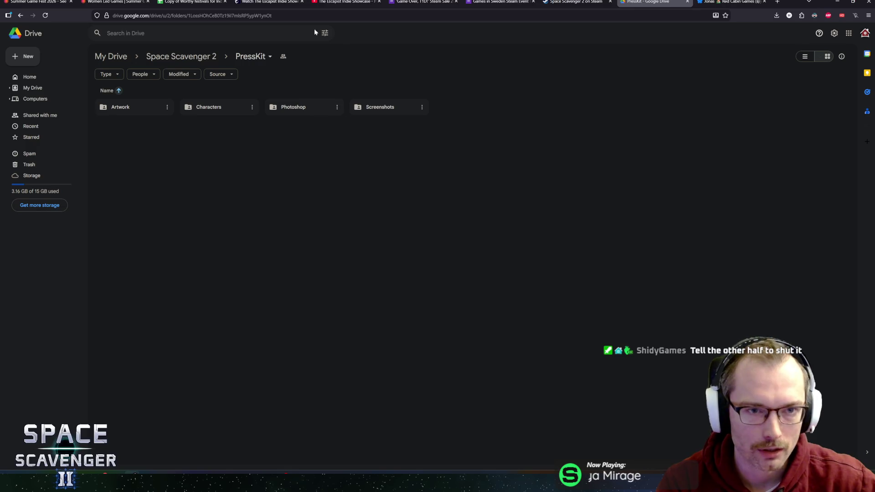
Read the Escapist Indie Showcase comment and review the IndieLand row's verdict, dates and Steam value.
click(194, 2)
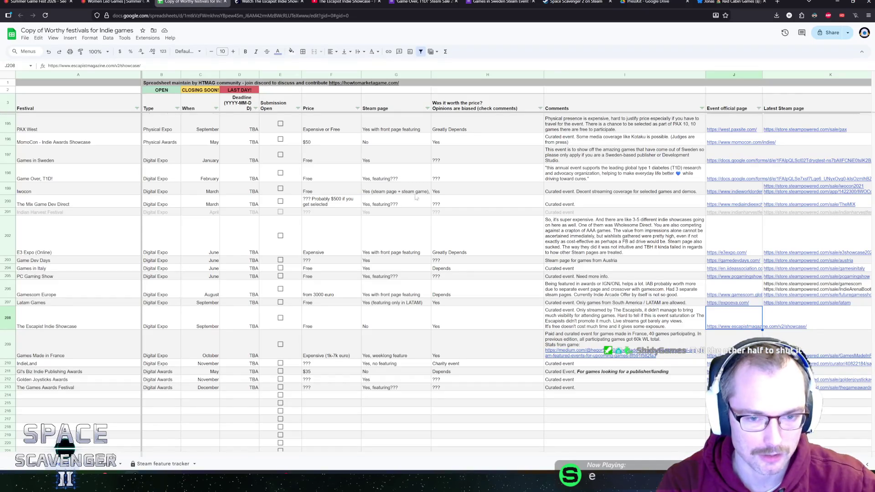
click(596, 316)
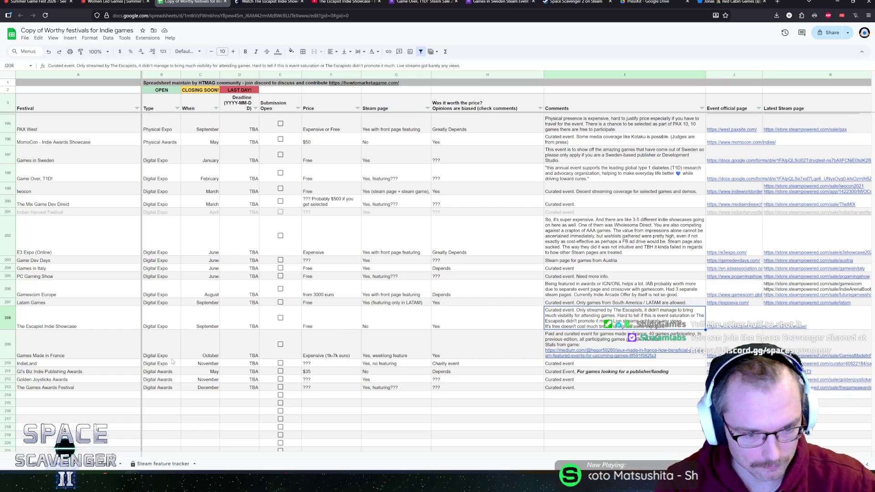
click(597, 364)
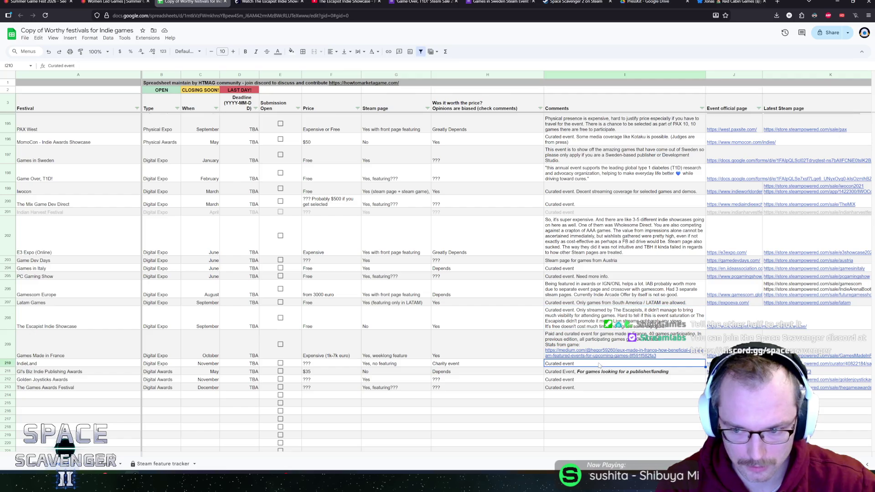
key(Left)
key(Left)
key(Left)
key(Right)
key(Right)
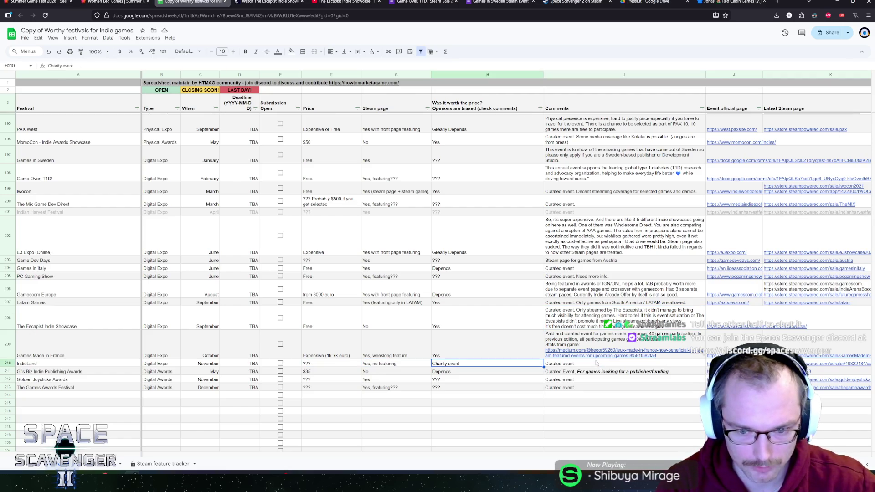
key(Left)
key(Left)
key(Left)
key(Left)
key(Left)
key(Left)
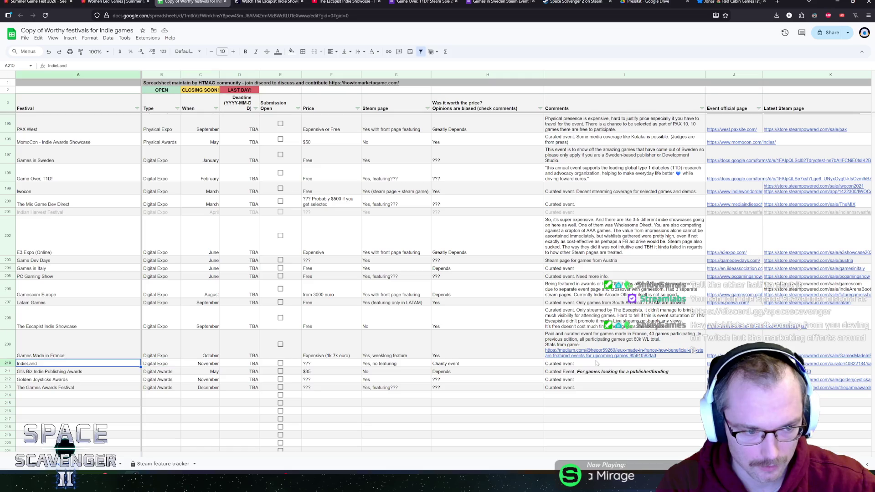
key(Right)
key(Right)
key(Right)
key(Right)
key(Right)
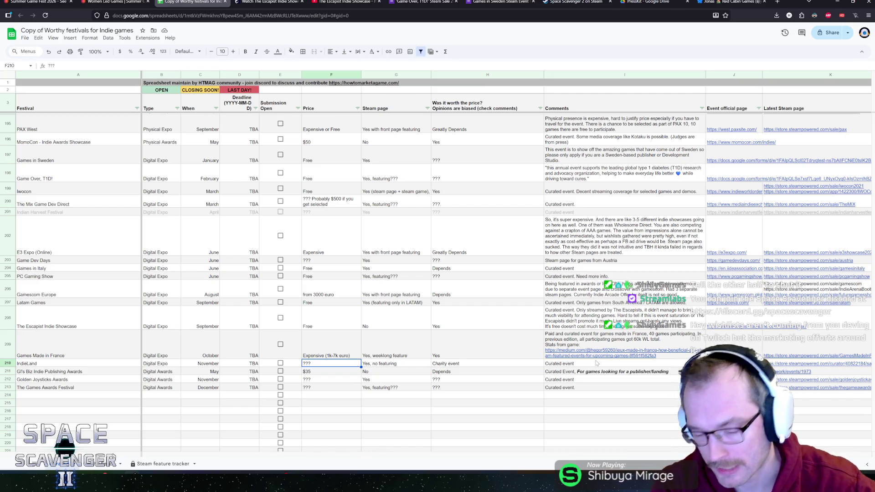
key(Right)
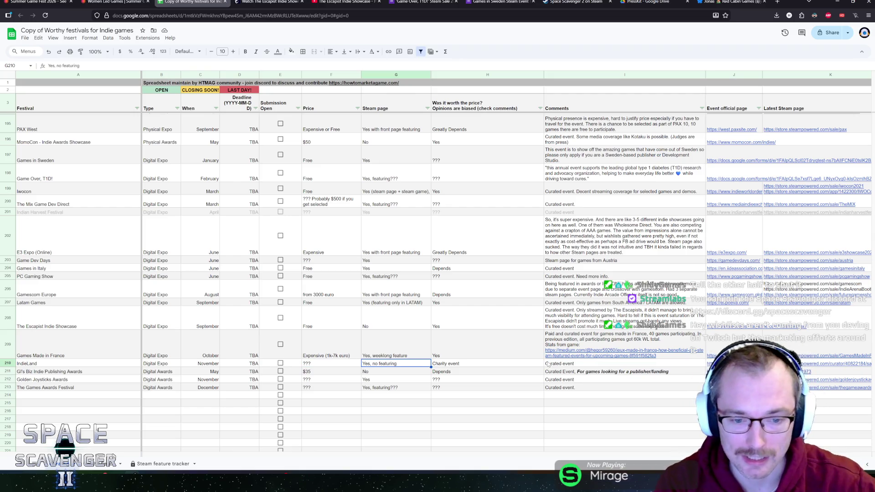
key(Left)
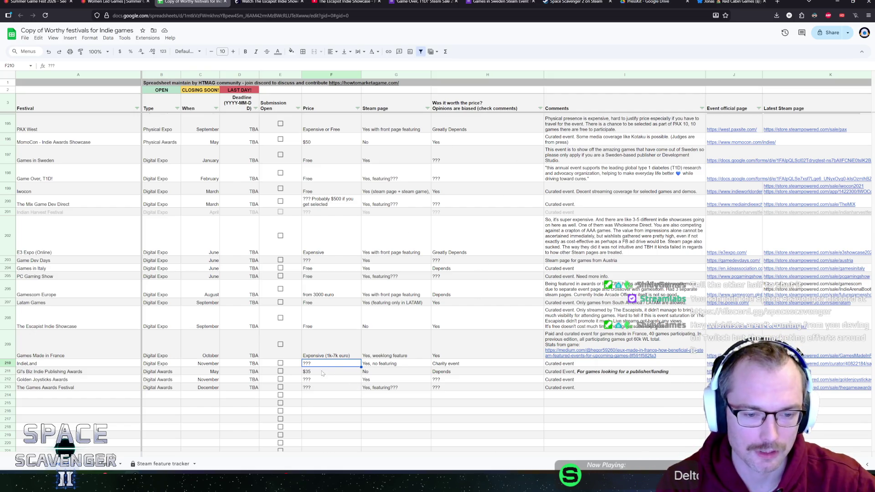
Check the publishing awards' $35 price and Steam featuring, glancing at the Escapist article tab.
click(322, 371)
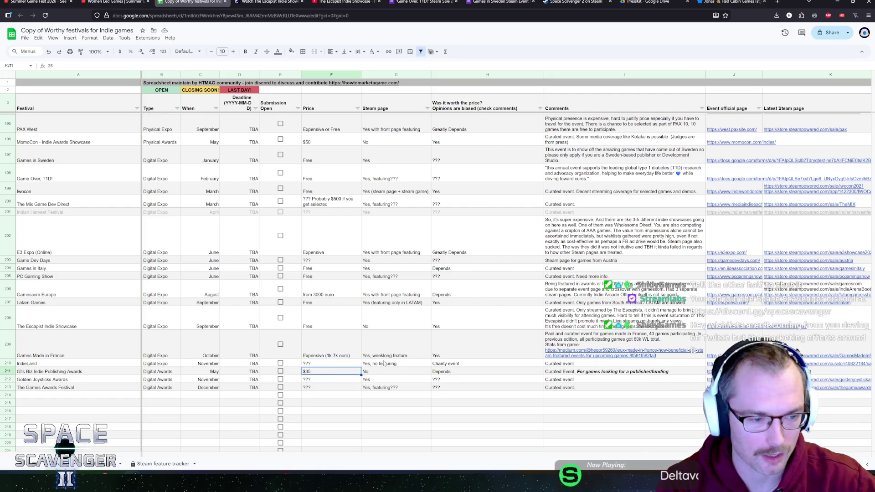
click(410, 373)
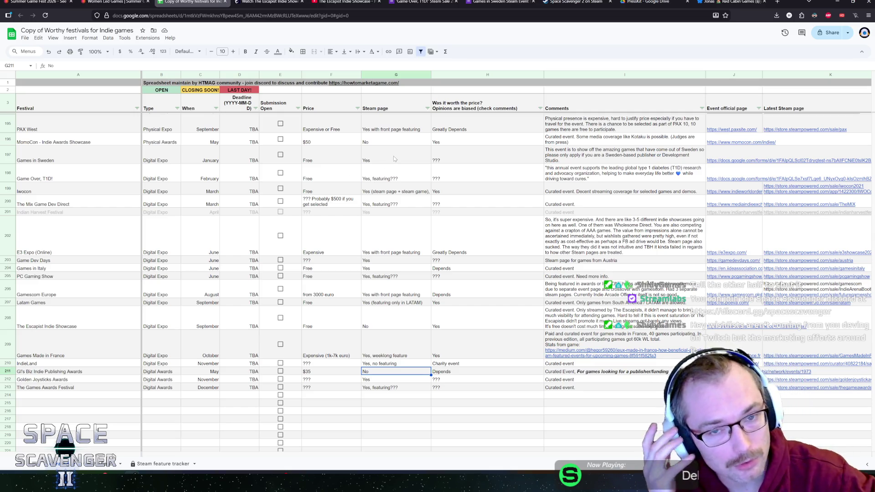
mouse_move(185, 84)
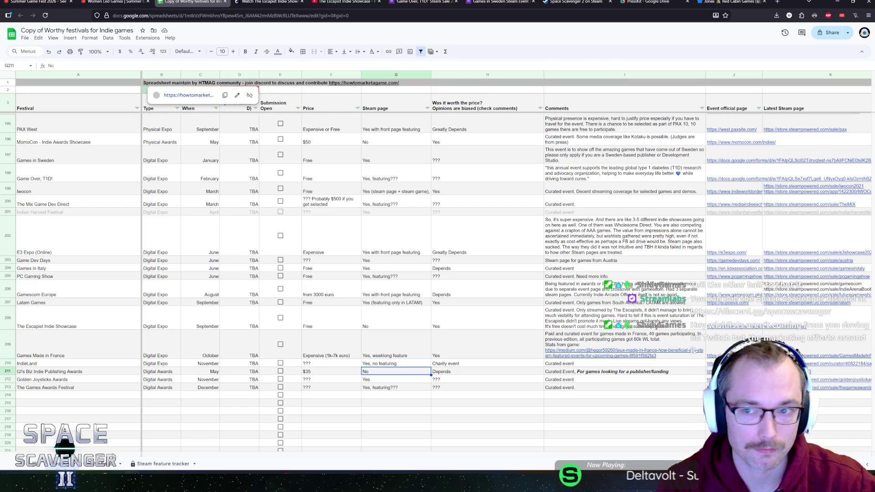
click(778, 4)
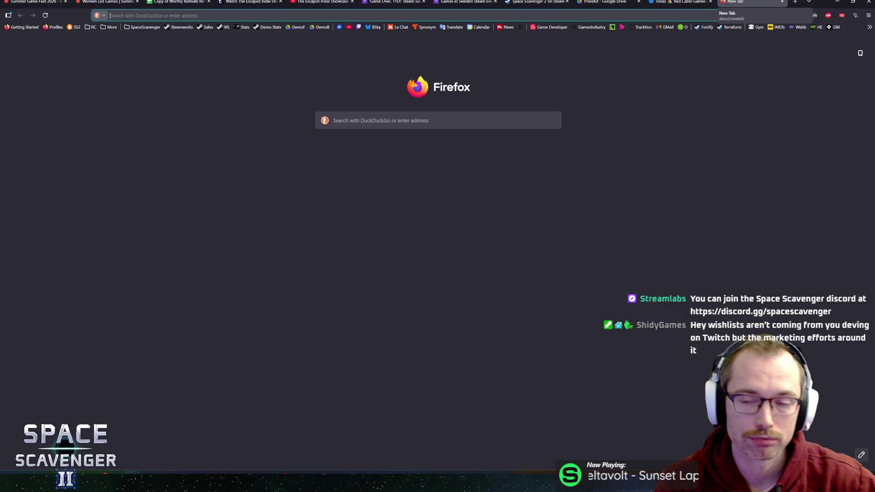
click(782, 2)
click(273, 2)
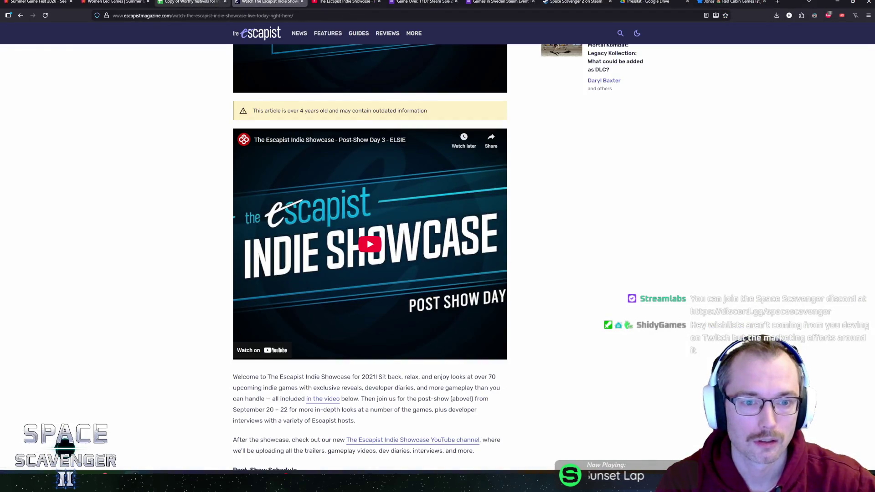
click(214, 2)
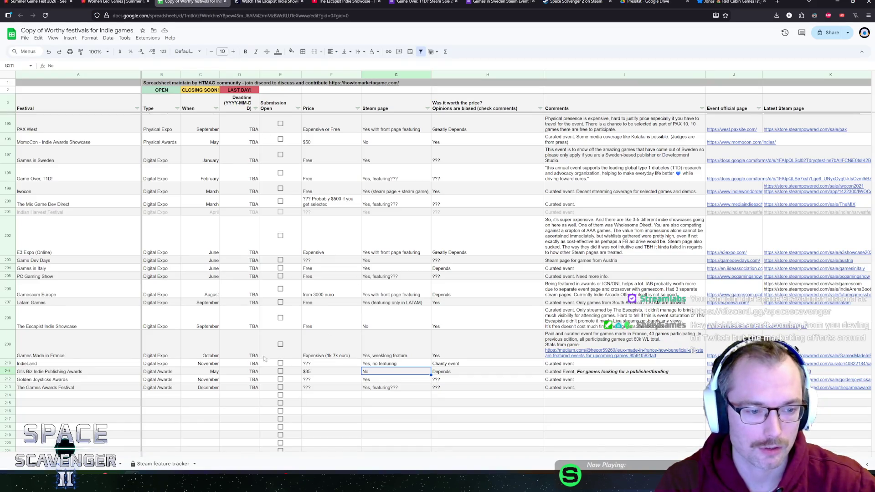
Check the Golden Joysticks and The Games Awards Festival event types, then open the Steam feature tracker sheet.
click(158, 381)
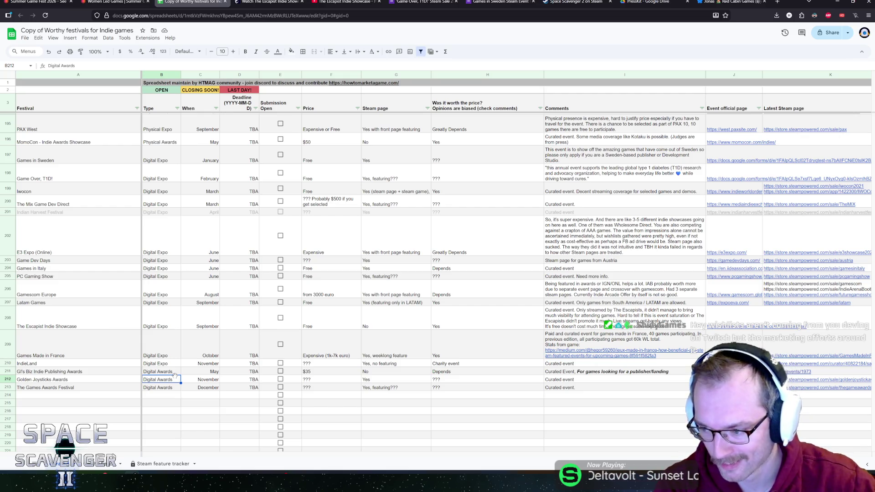
click(172, 389)
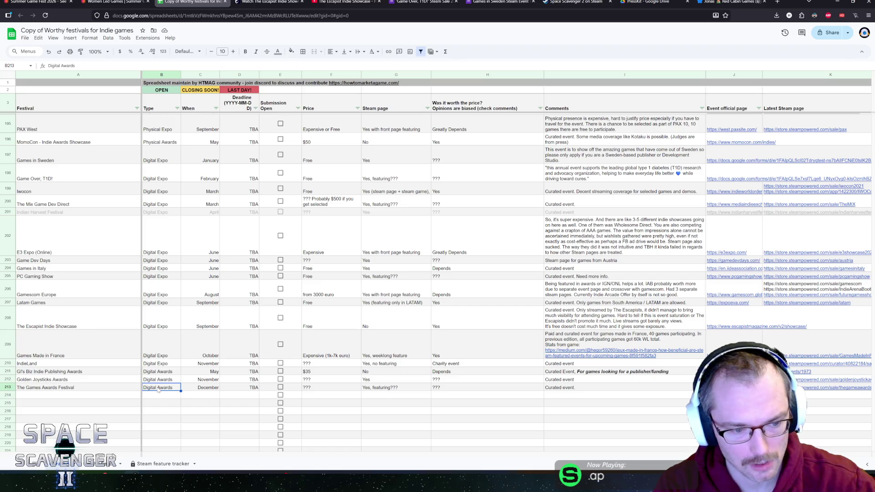
click(163, 464)
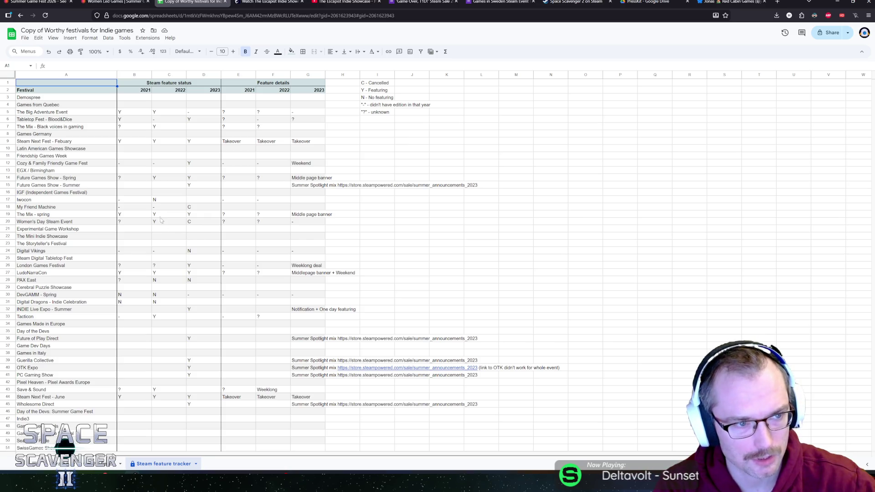
Scroll through the Steam feature tracker sheet and select the Demospree festival entry.
scroll(144, 239, down, 3)
scroll(144, 240, up, 3)
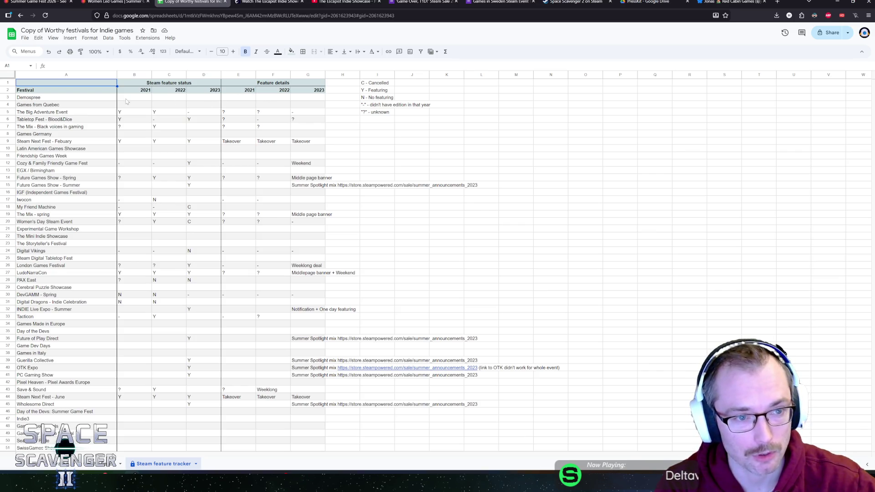
click(94, 99)
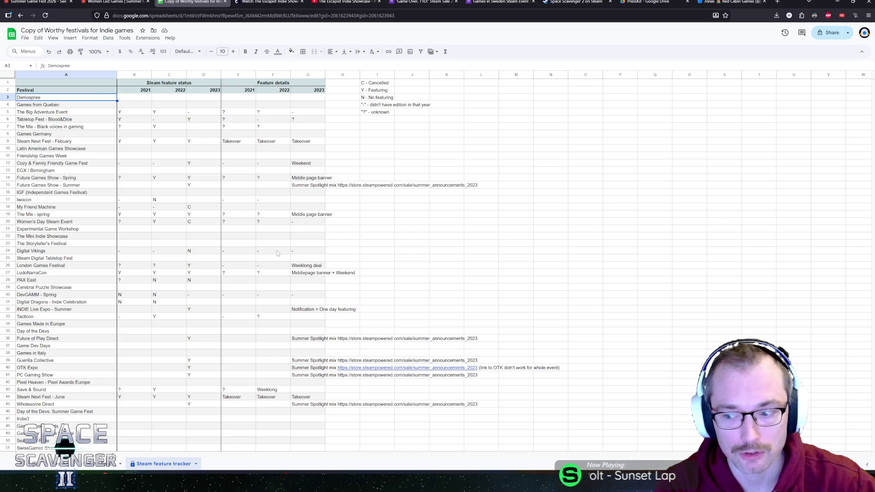
scroll(248, 230, down, 10)
scroll(225, 232, up, 10)
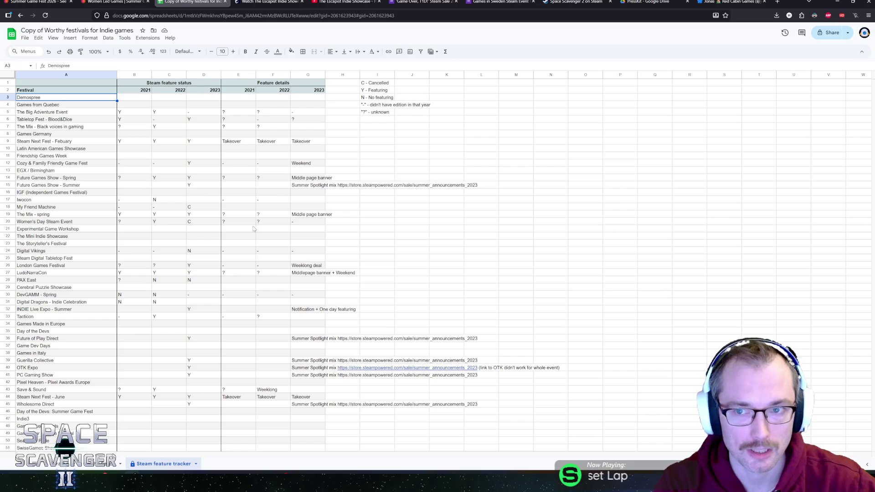
click(717, 4)
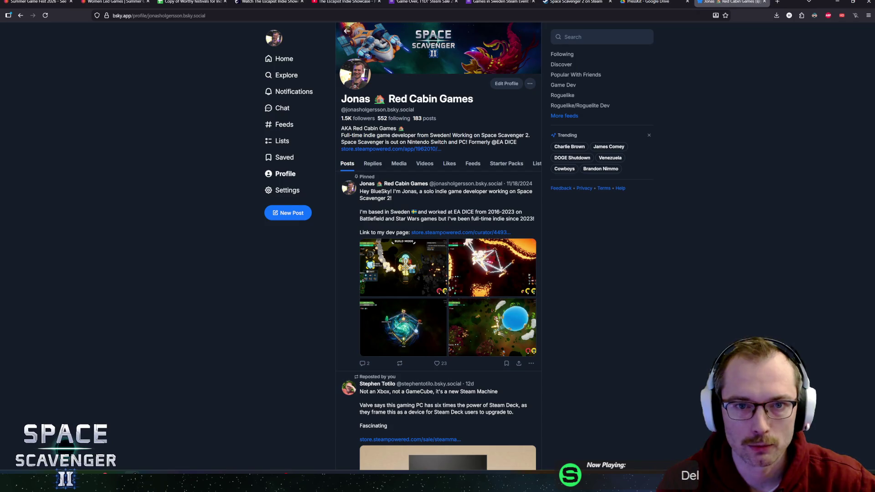
click(191, 2)
scroll(184, 167, down, 20)
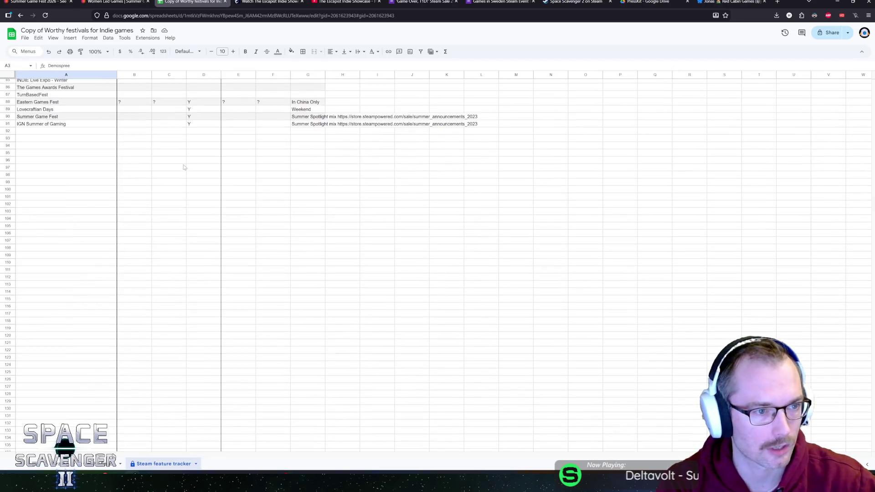
scroll(183, 167, up, 14)
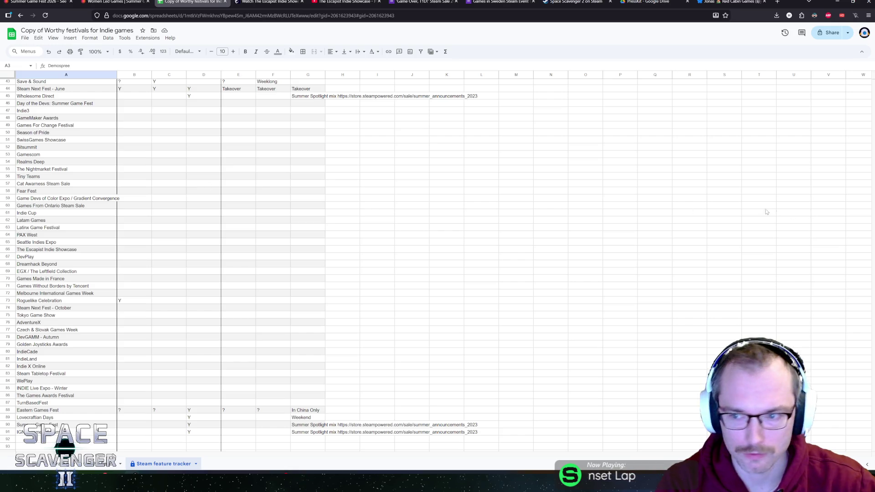
scroll(717, 255, up, 14)
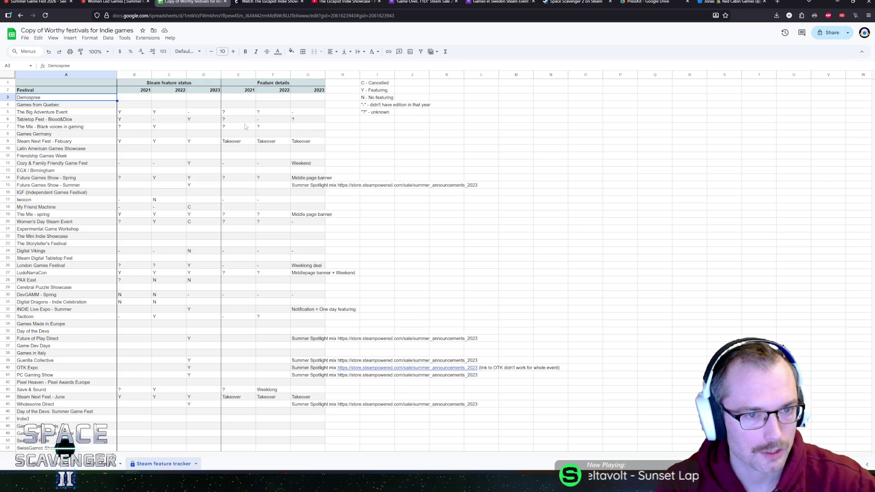
scroll(362, 234, down, 10)
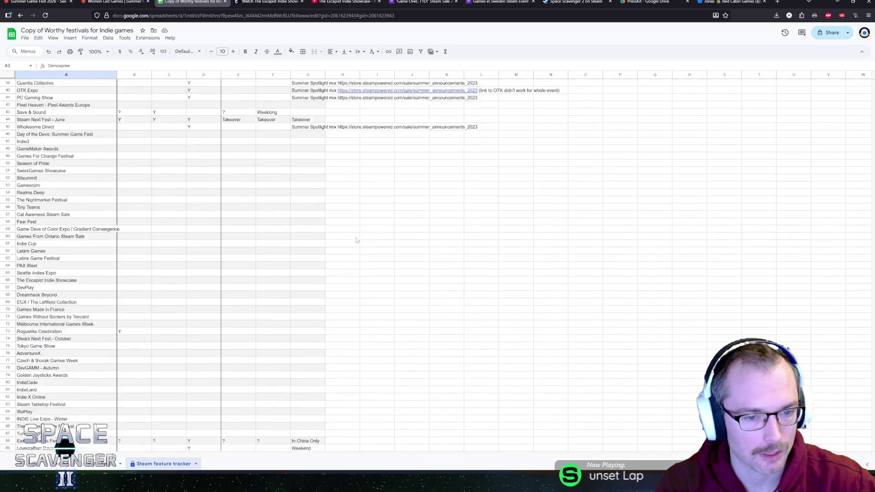
scroll(353, 240, up, 10)
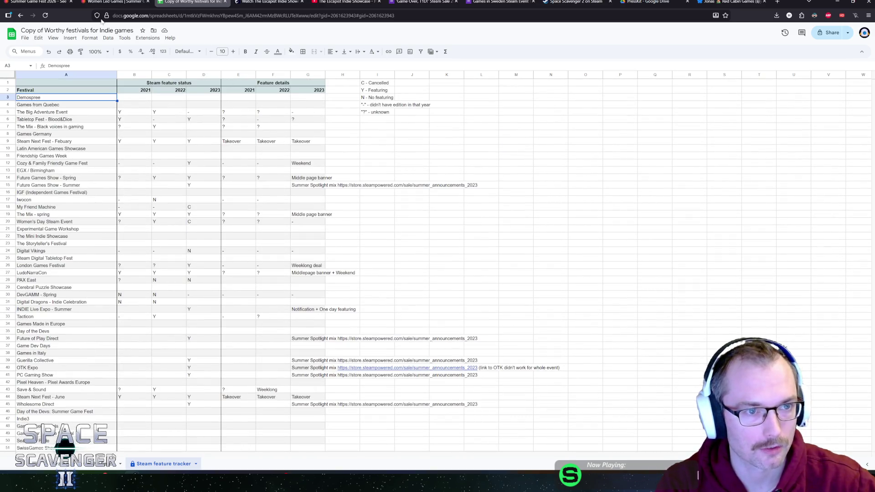
View the not-worth-joining and main festival sheets, then close the spreadsheet and Escapist article tabs.
click(86, 464)
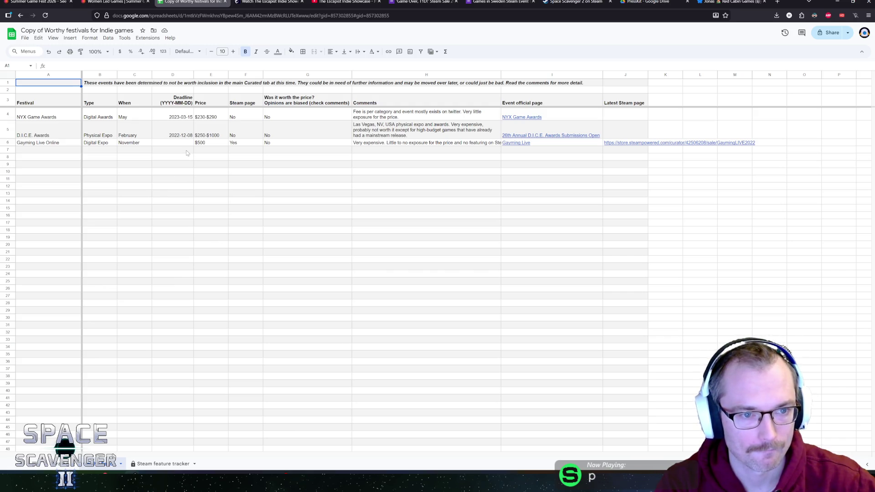
click(61, 464)
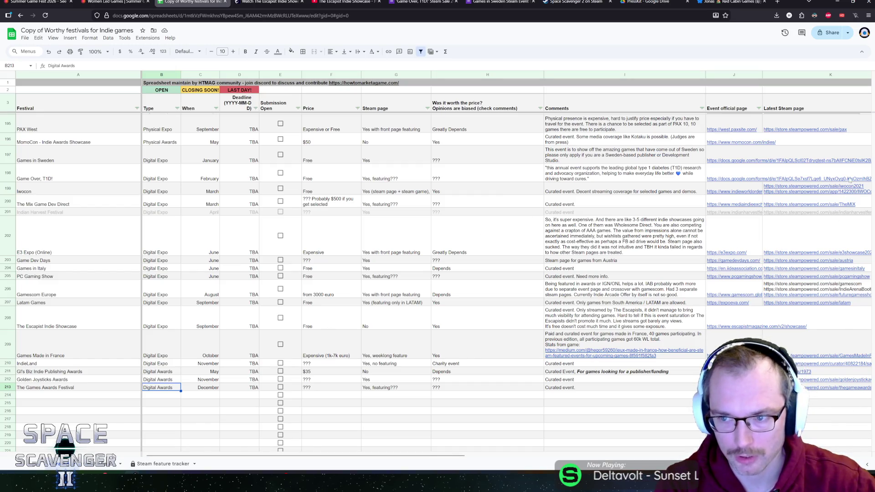
mouse_move(871, 205)
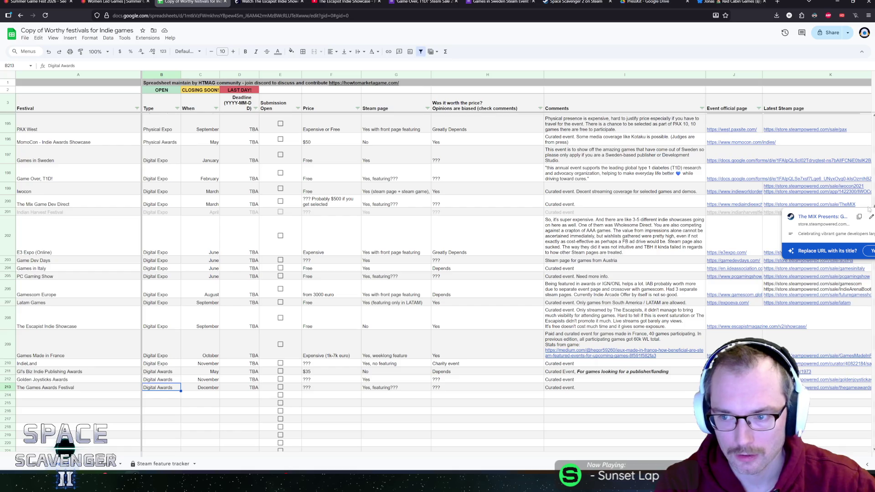
scroll(869, 209, up, 15)
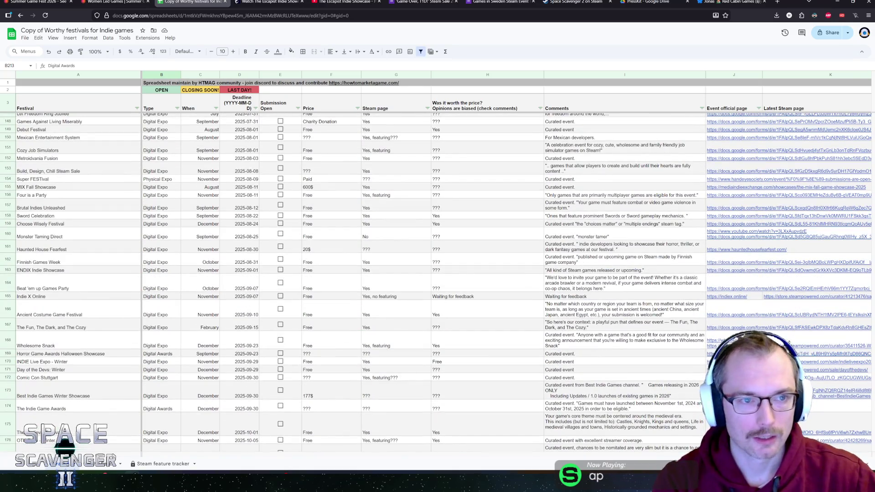
key(ctrl+w)
middle_click(191, 3)
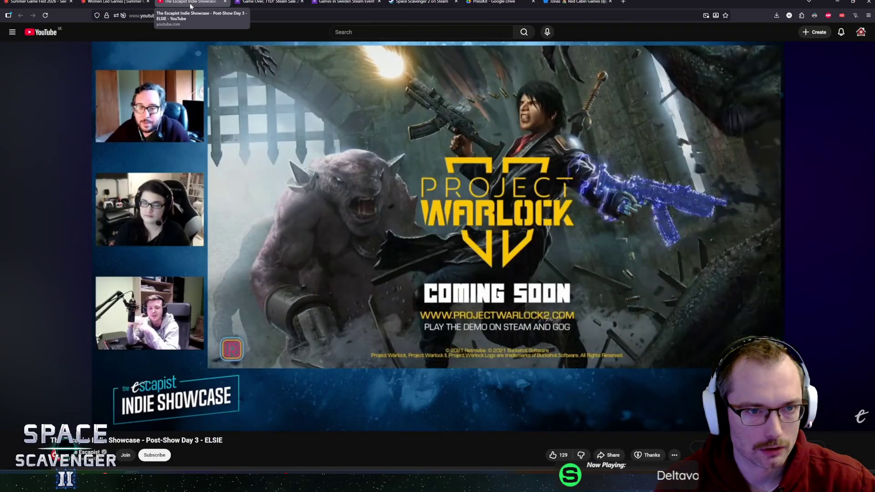
Close the Escapist video, Game Over, T1D! form and Games in Sweden tabs.
middle_click(191, 3)
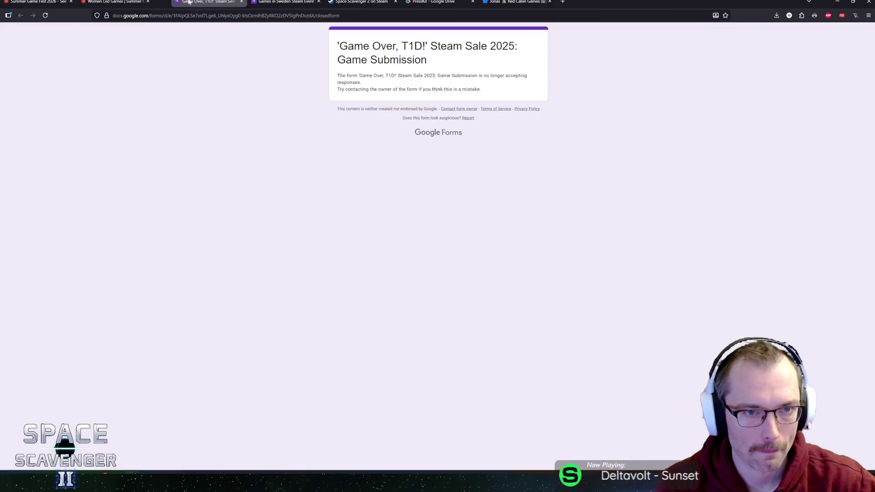
middle_click(214, 2)
middle_click(214, 3)
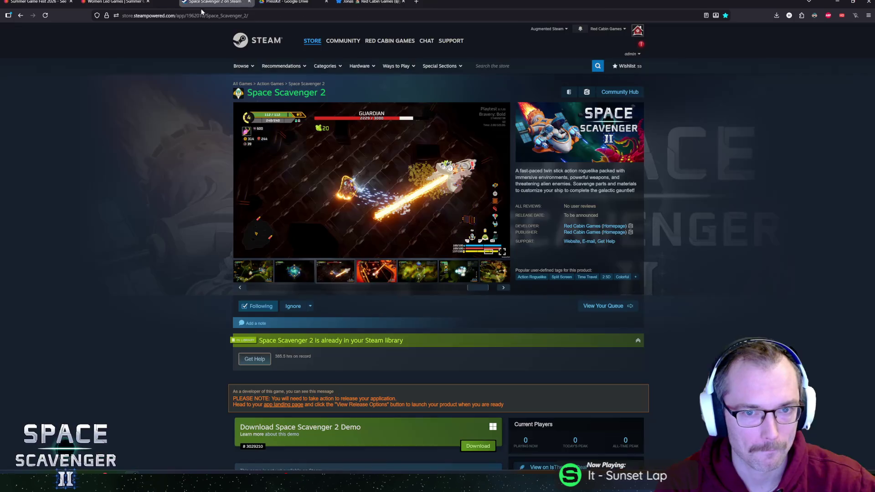
Expand the full About This Game description on the Space Scavenger 2 Steam page.
scroll(165, 193, down, 20)
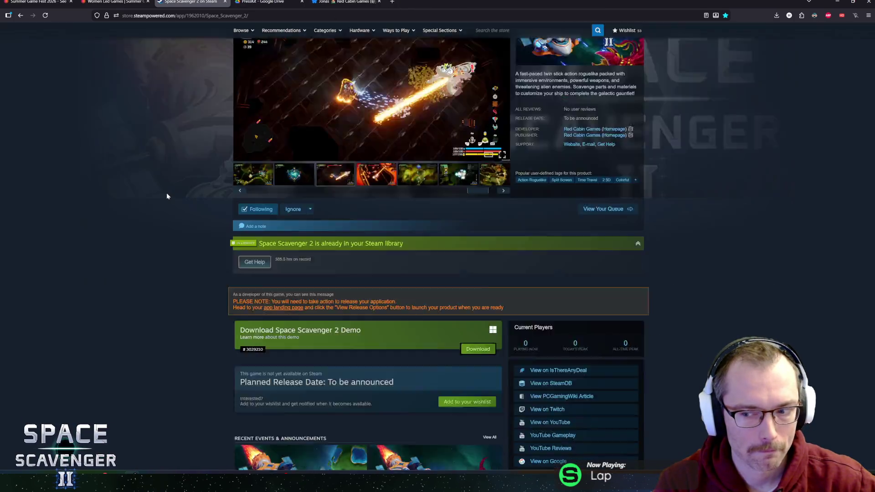
scroll(191, 214, up, 6)
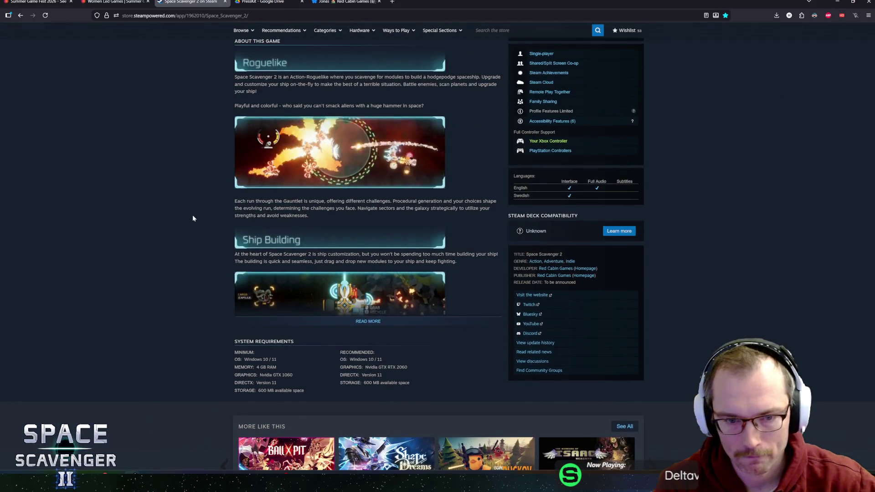
click(363, 392)
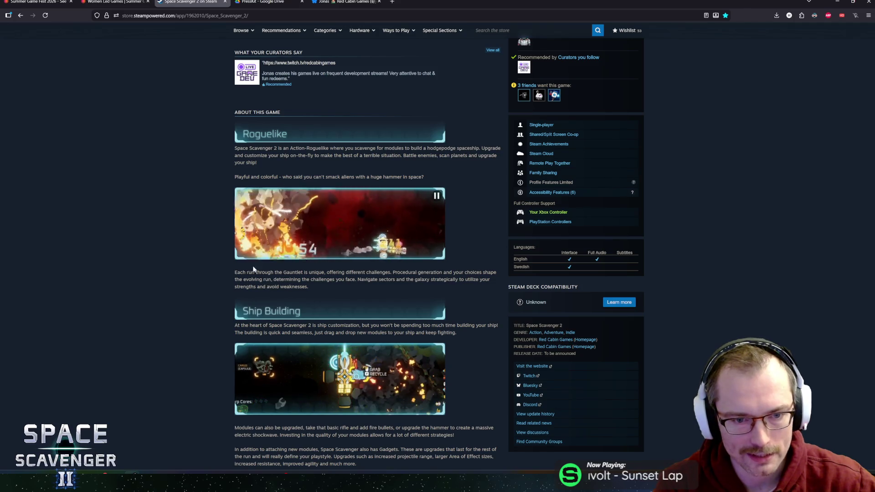
scroll(175, 276, up, 15)
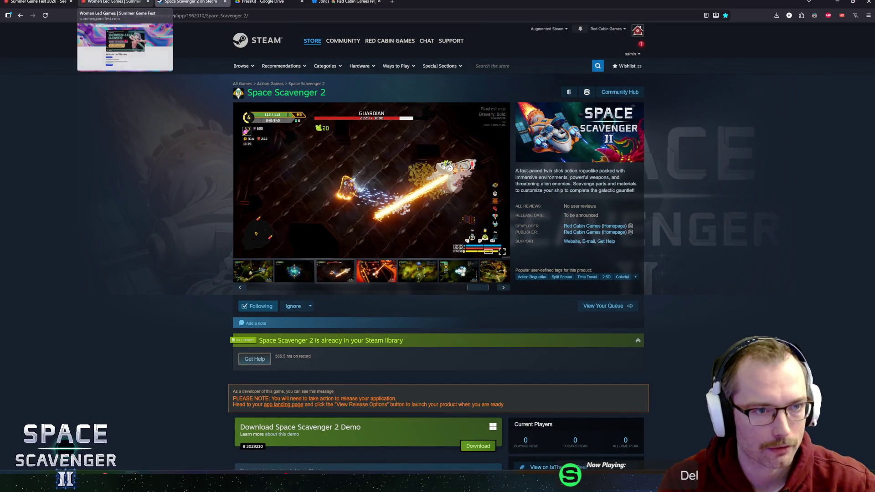
click(116, 2)
Close the Women Led Games event page and return to the Summer Game Fest home page.
scroll(201, 164, down, 5)
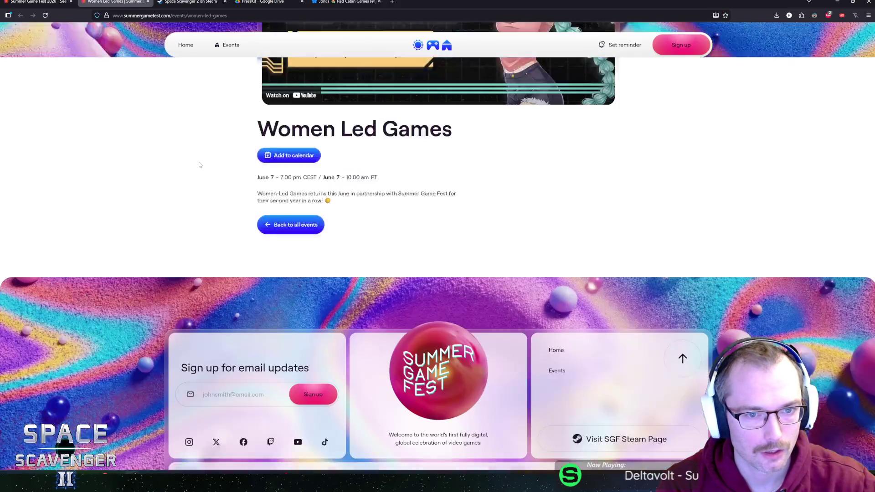
scroll(191, 142, up, 5)
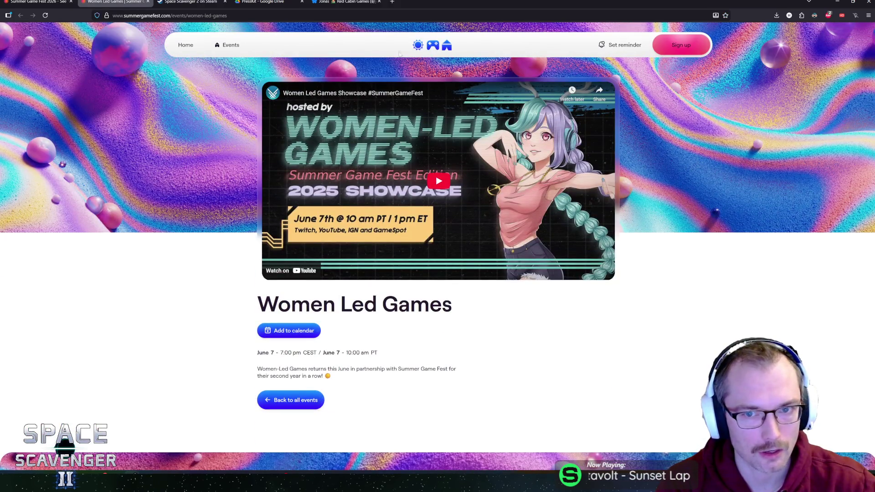
scroll(170, 152, down, 5)
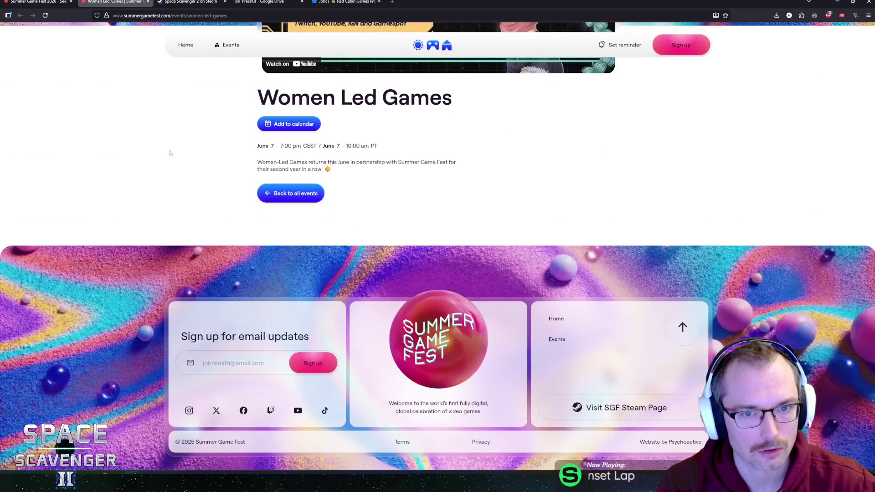
scroll(169, 140, up, 2)
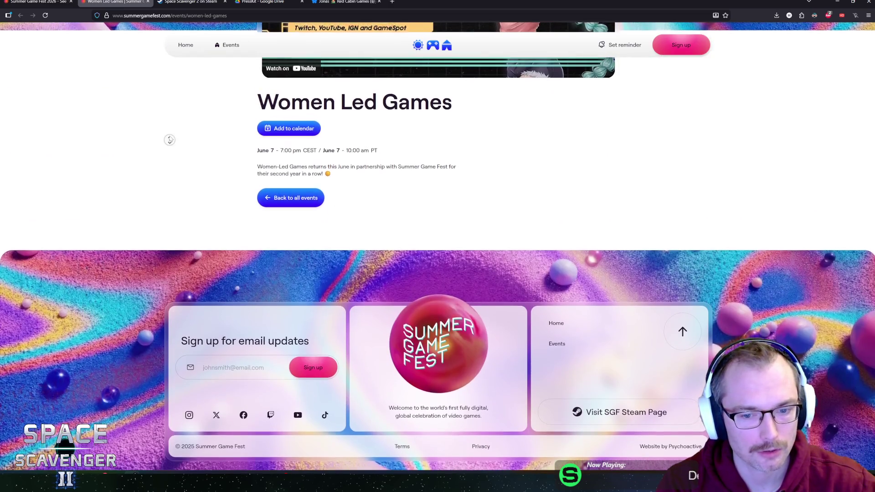
key(ctrl+w)
key(ctrl+shift+Tab)
Scroll the Summer Game Fest home page and open two of its links in background tabs.
scroll(162, 131, down, 2)
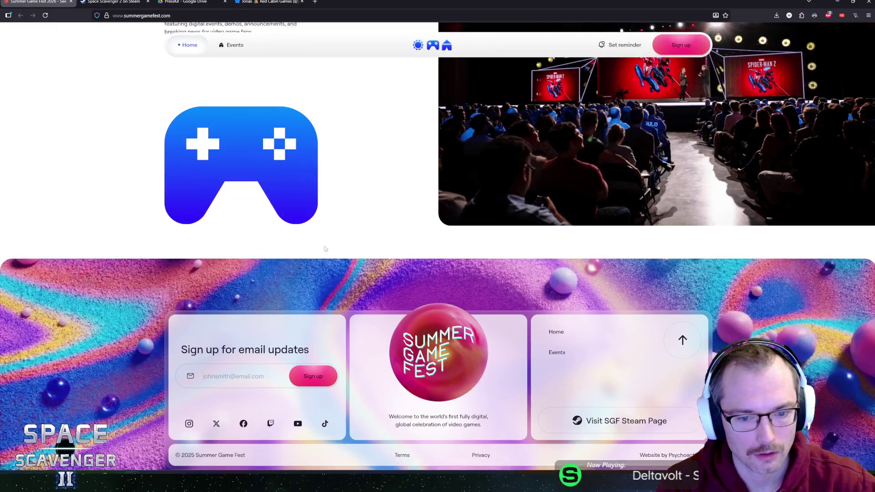
scroll(265, 213, up, 9)
scroll(265, 213, up, 5)
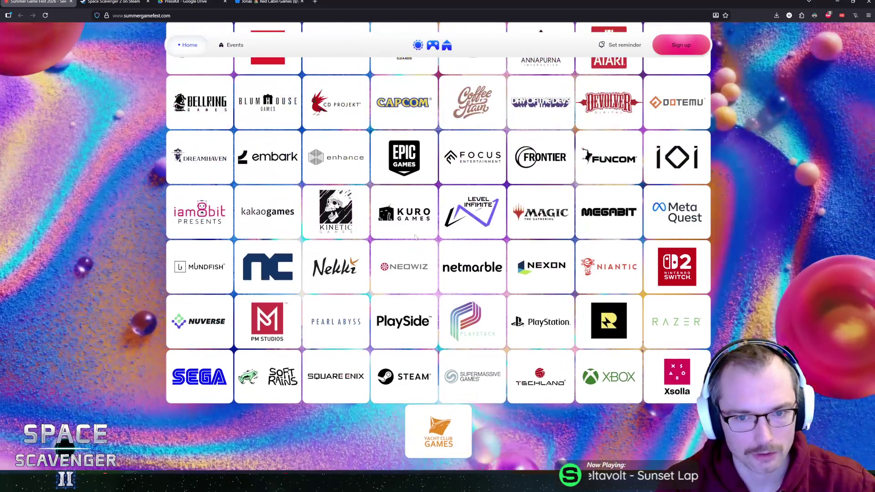
scroll(387, 240, up, 10)
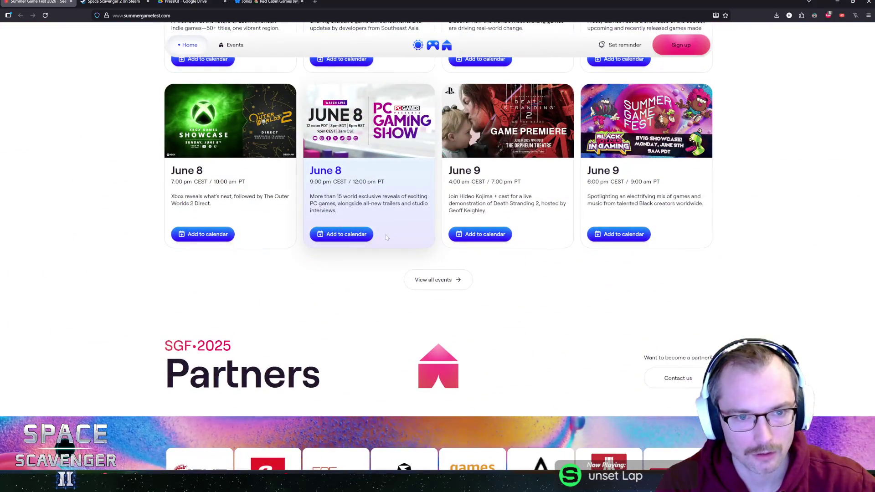
scroll(388, 239, up, 7)
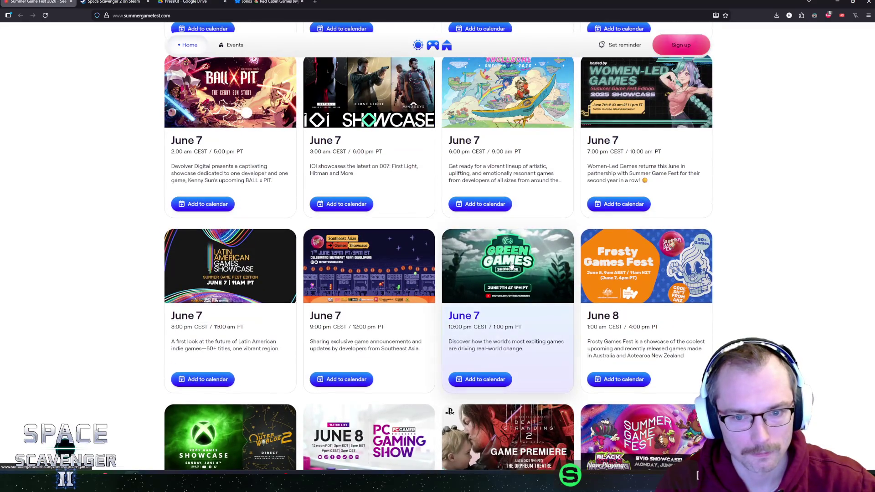
scroll(243, 244, up, 4)
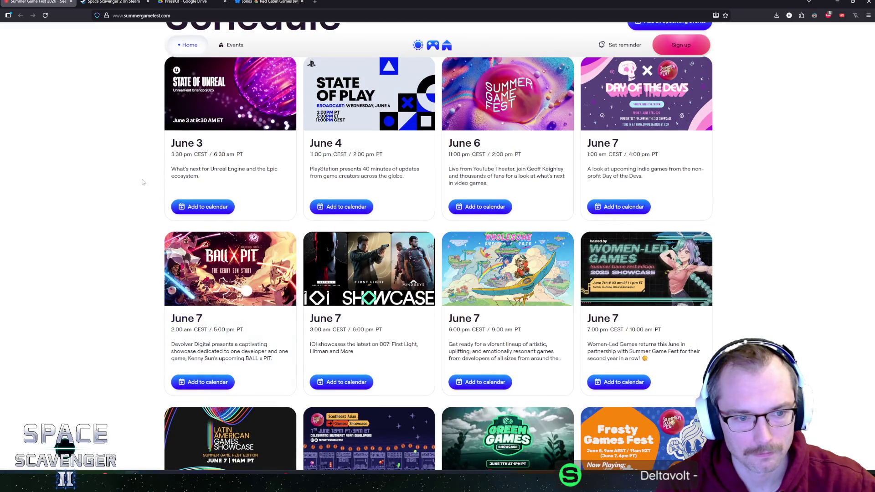
scroll(143, 182, up, 3)
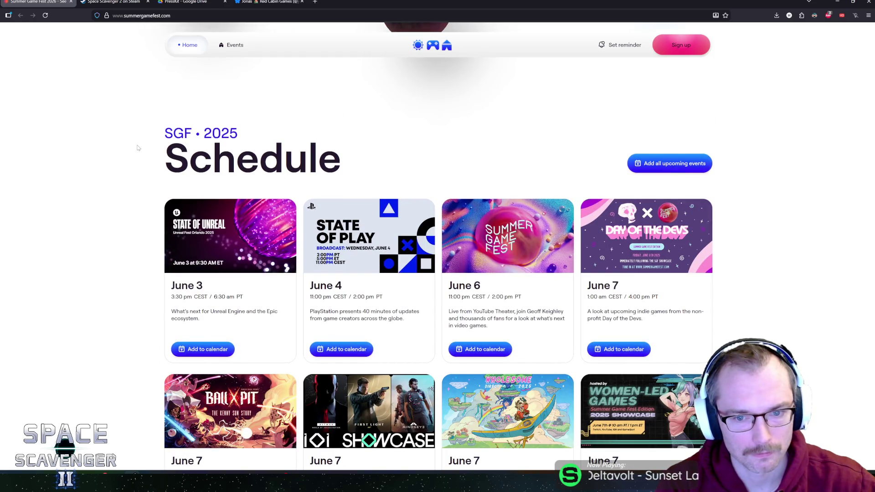
middle_click(137, 145)
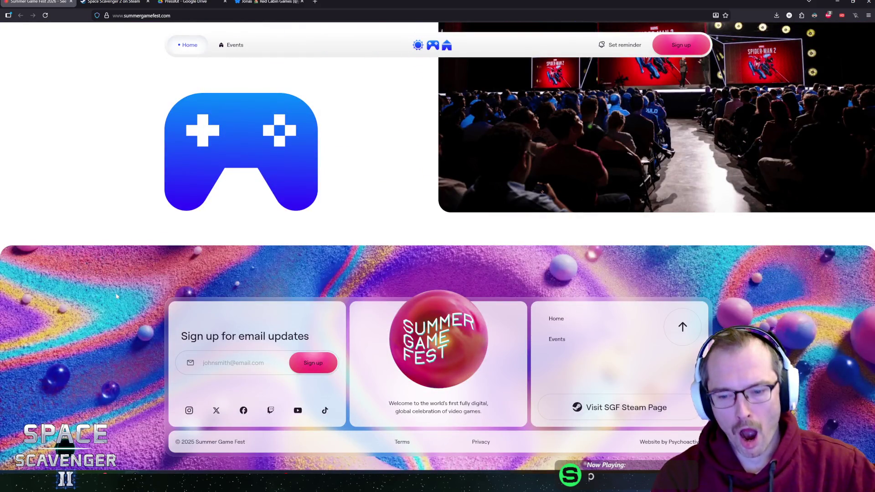
middle_click(111, 253)
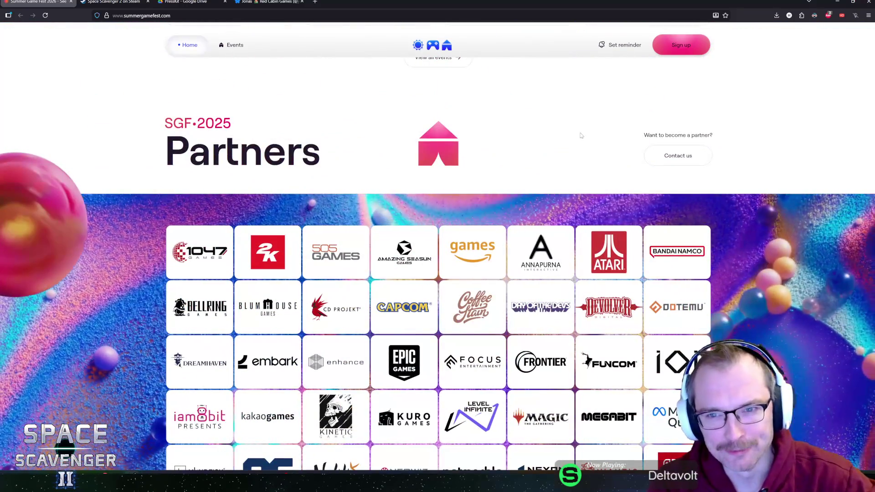
scroll(581, 135, up, 4)
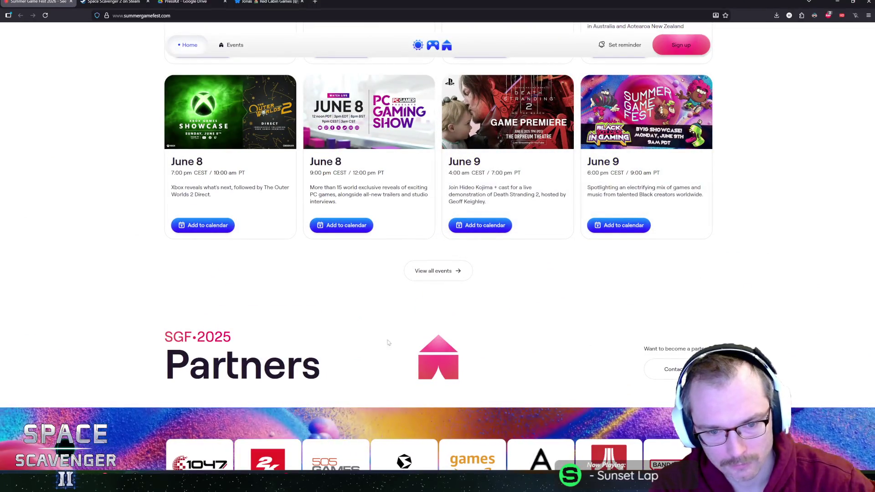
scroll(791, 287, up, 12)
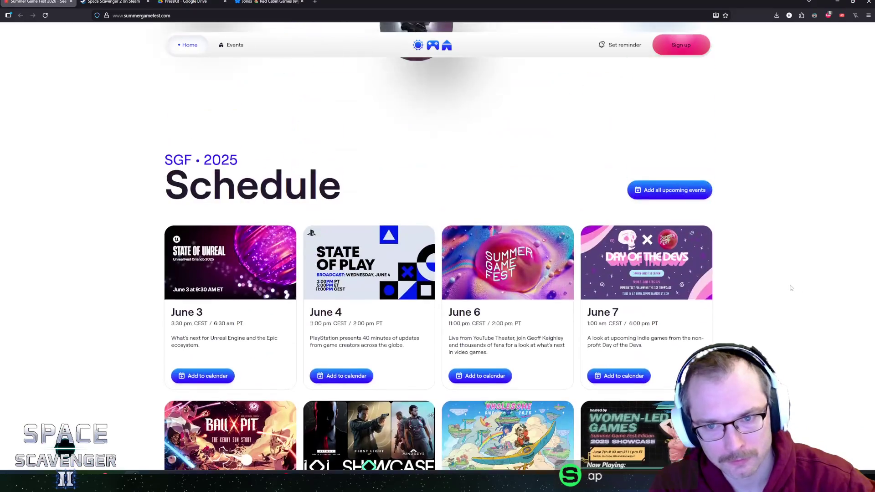
scroll(791, 287, up, 12)
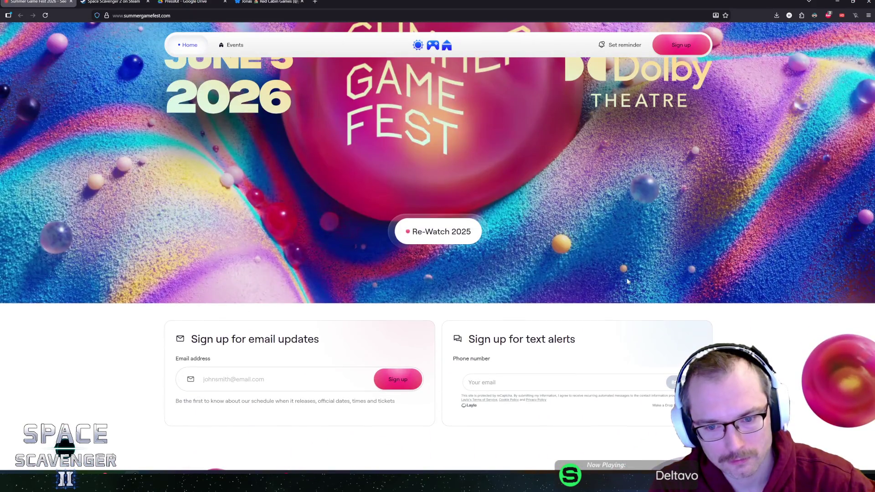
scroll(627, 281, down, 2)
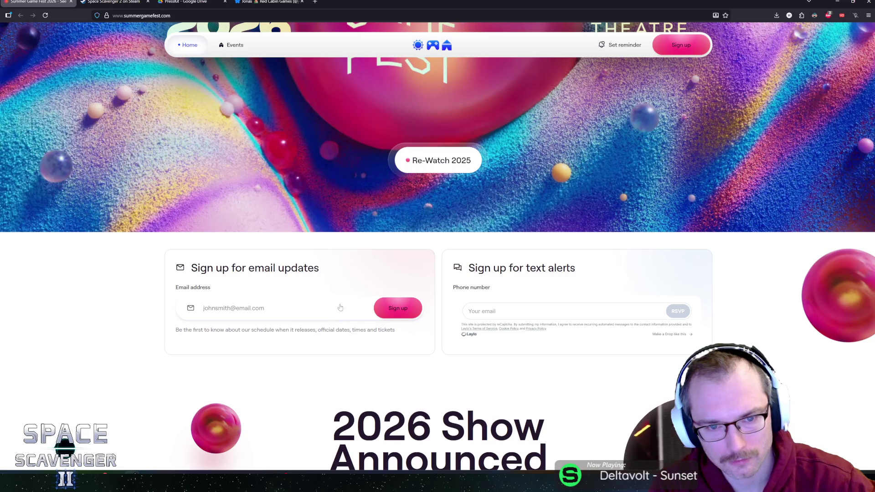
scroll(461, 289, up, 5)
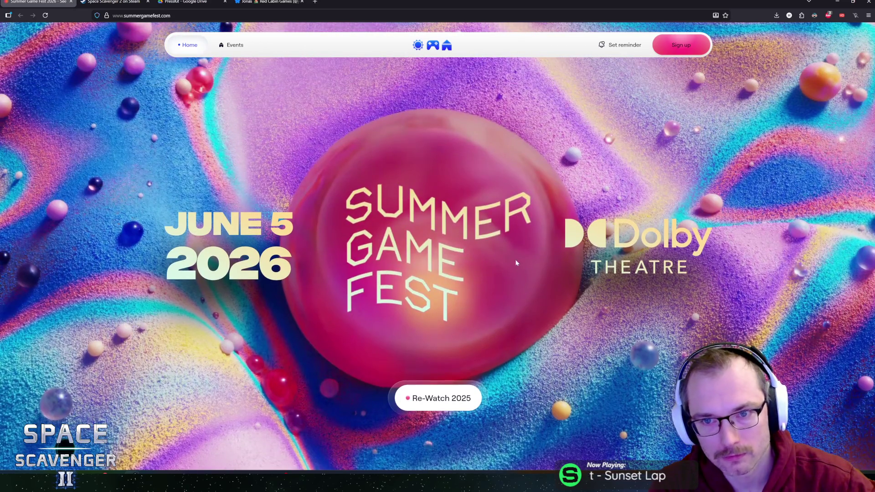
Open the SGF events list, scroll to the June schedule cards, and open Day of the Devs.
click(221, 43)
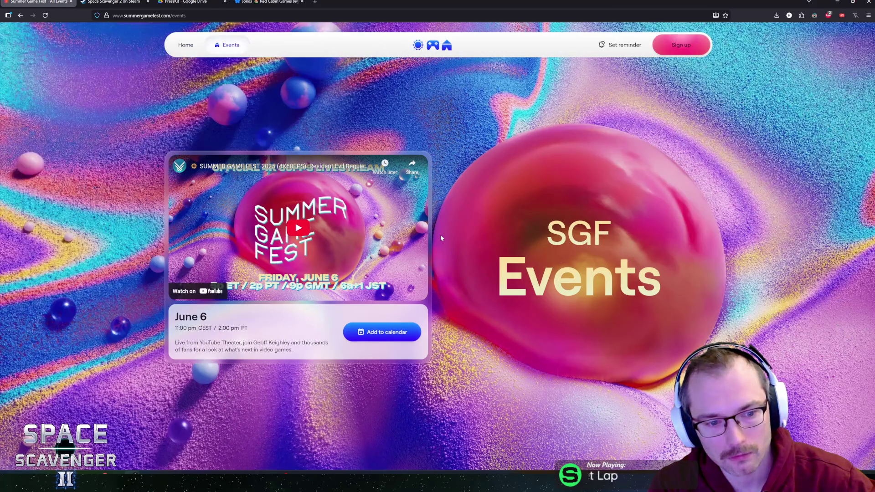
scroll(440, 234, down, 5)
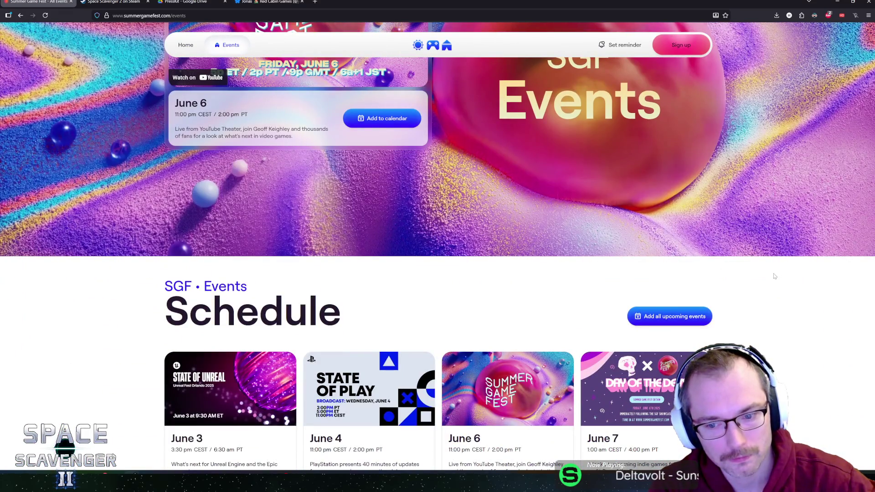
scroll(754, 269, down, 5)
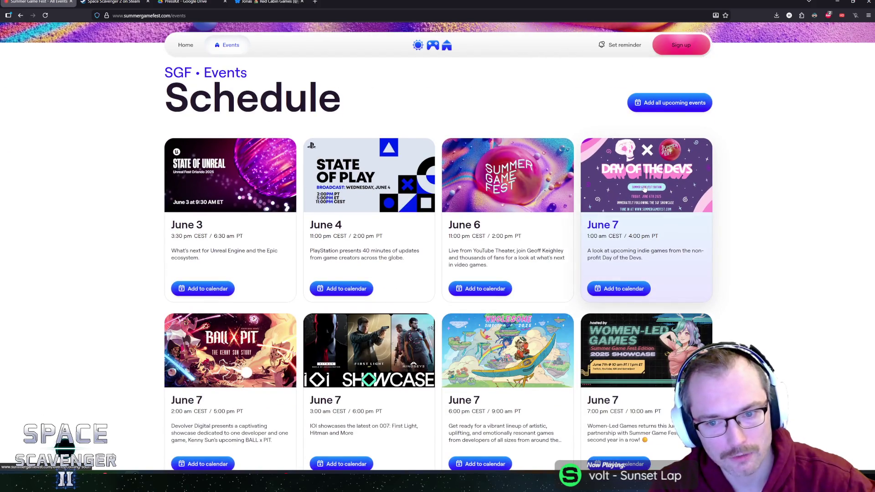
click(644, 188)
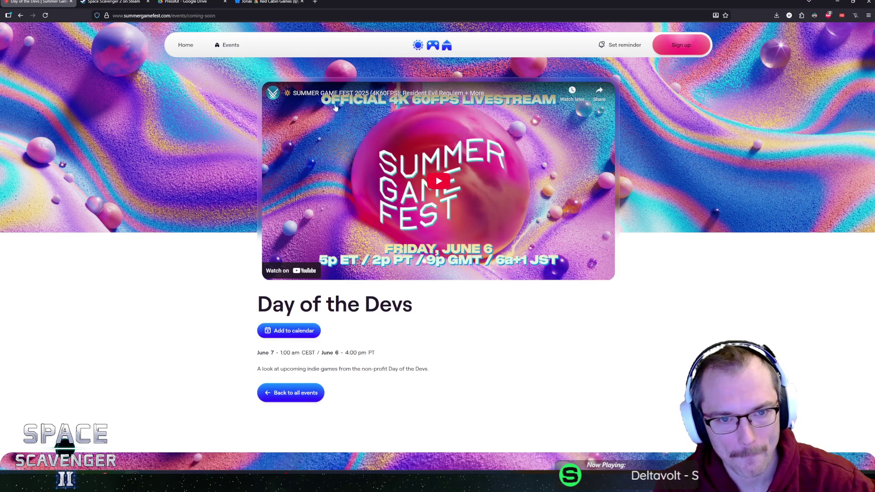
Play the embedded Summer Game Fest livestream on the Day of the Devs page.
click(441, 182)
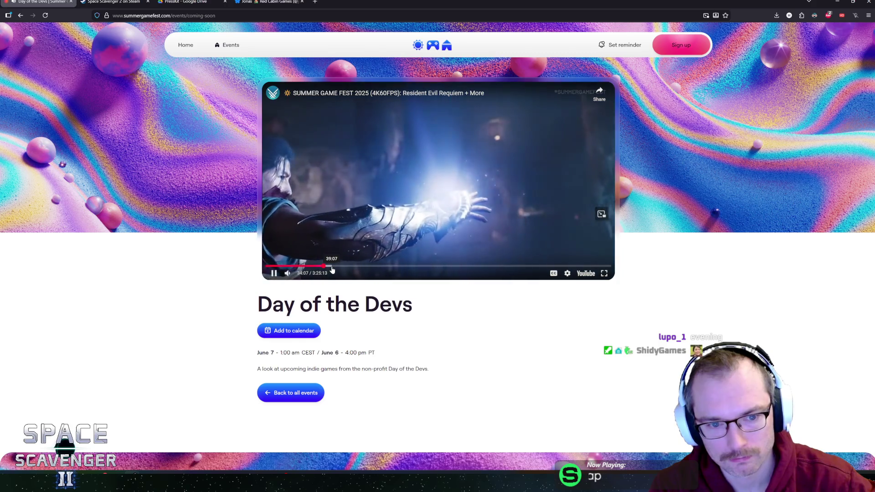
Skip the SGF 2025 livestream ahead in jumps from 39:07 to about 1:29:28.
click(332, 269)
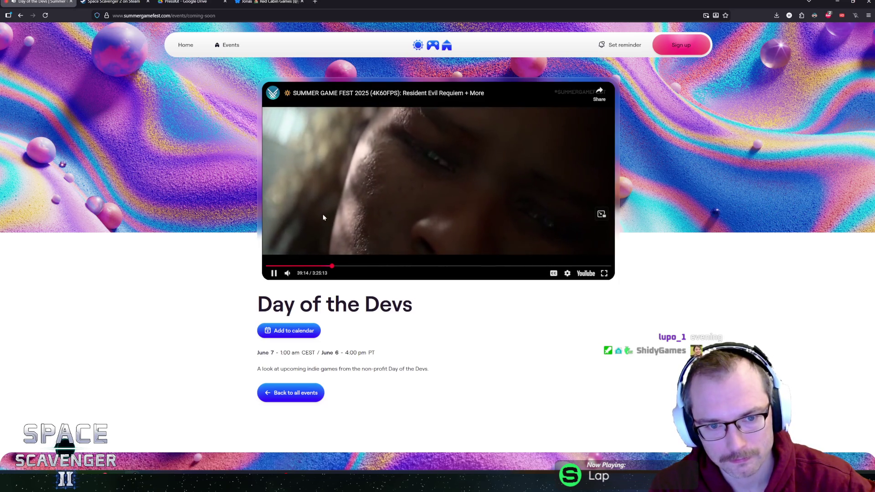
click(340, 266)
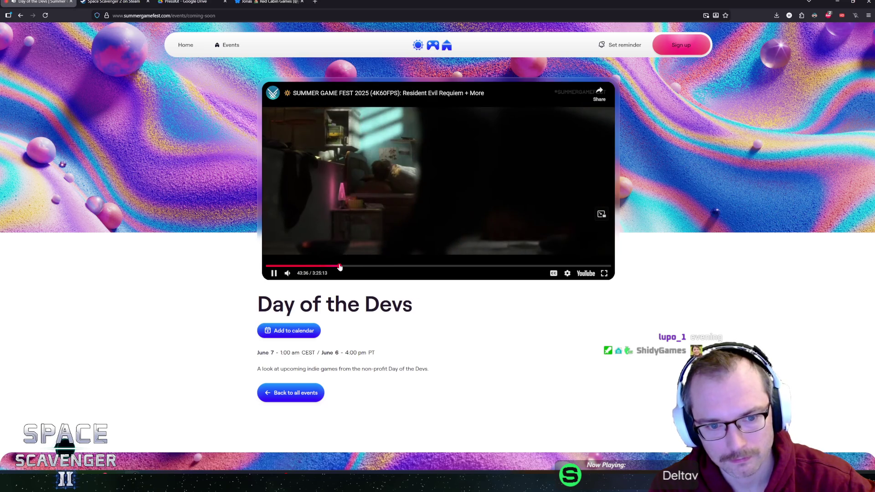
click(357, 266)
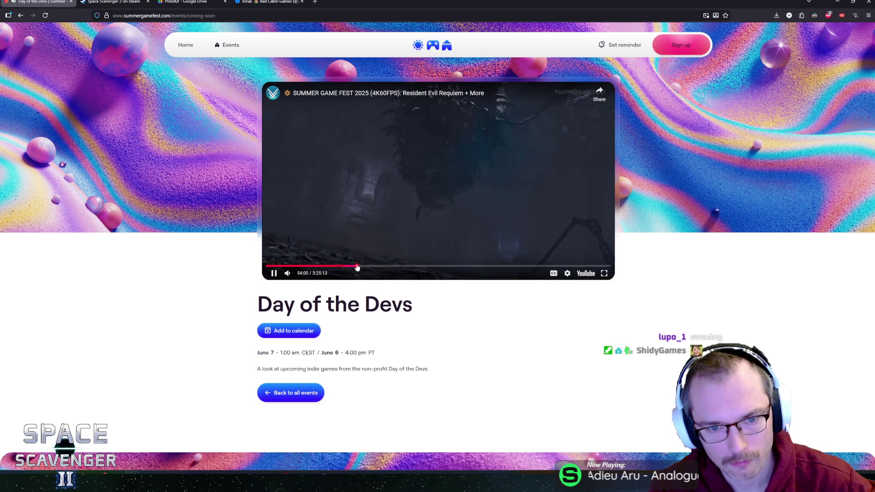
click(368, 266)
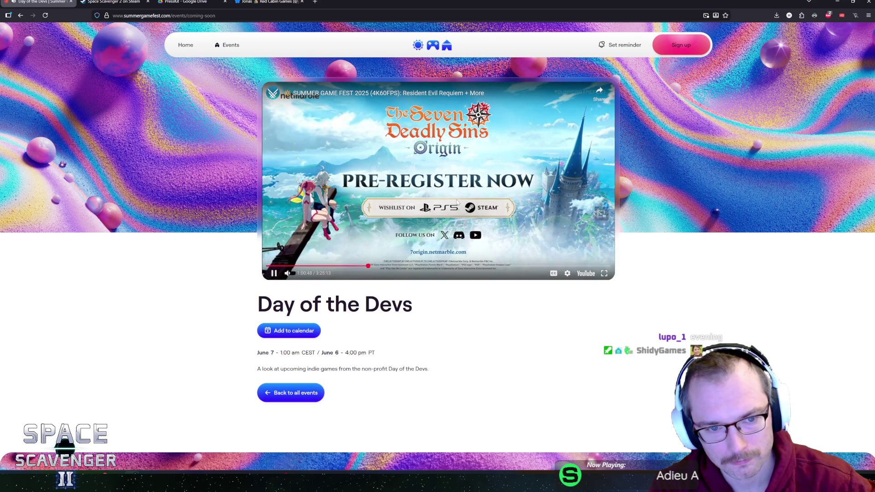
key(Left)
key(Left)
key(Left)
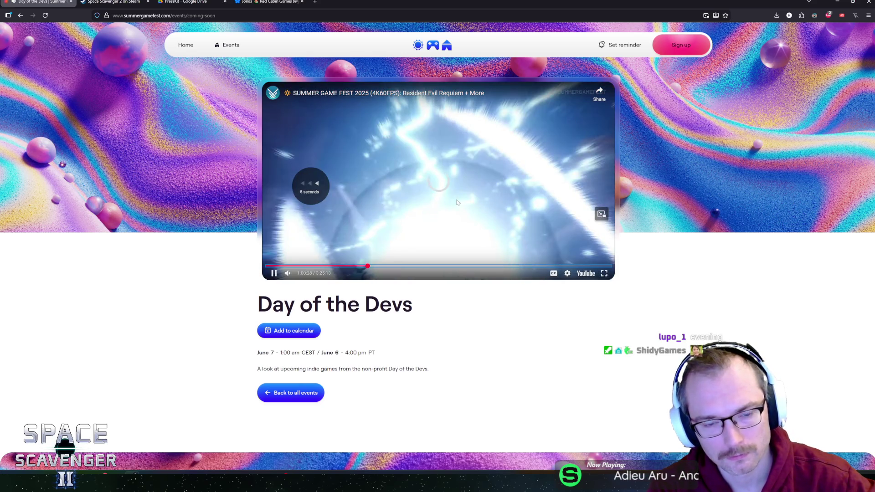
key(Left)
key(Left)
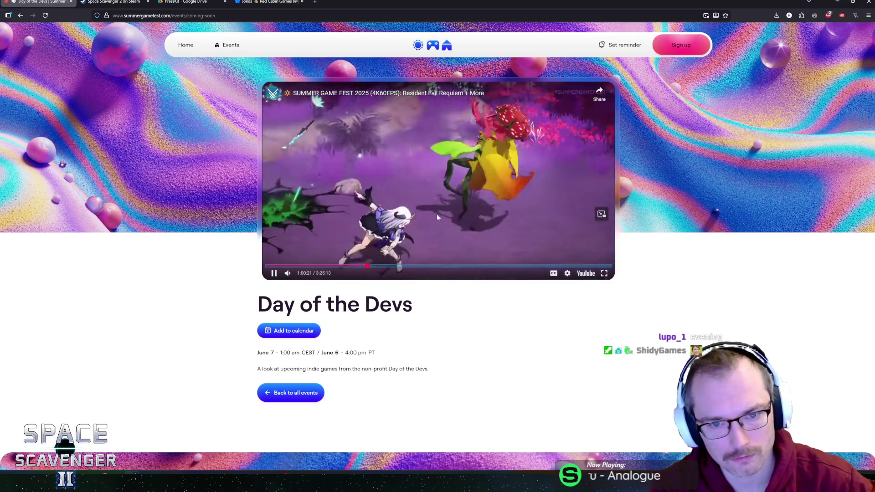
click(389, 268)
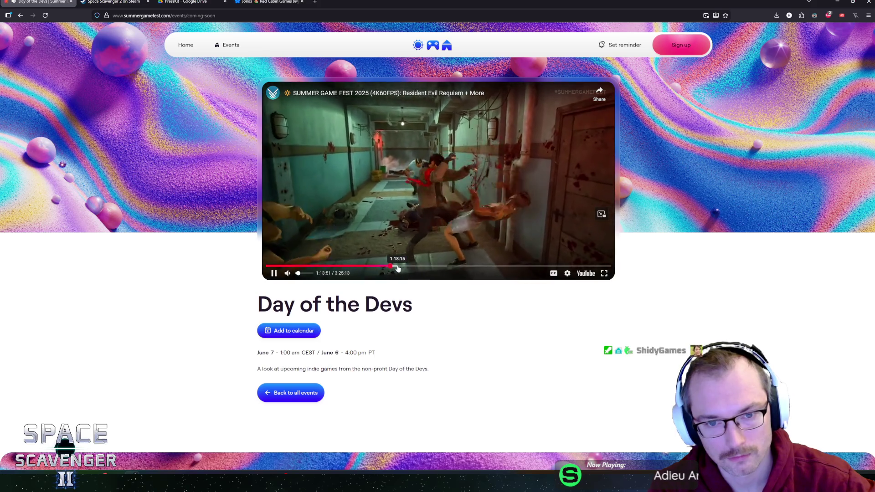
click(404, 269)
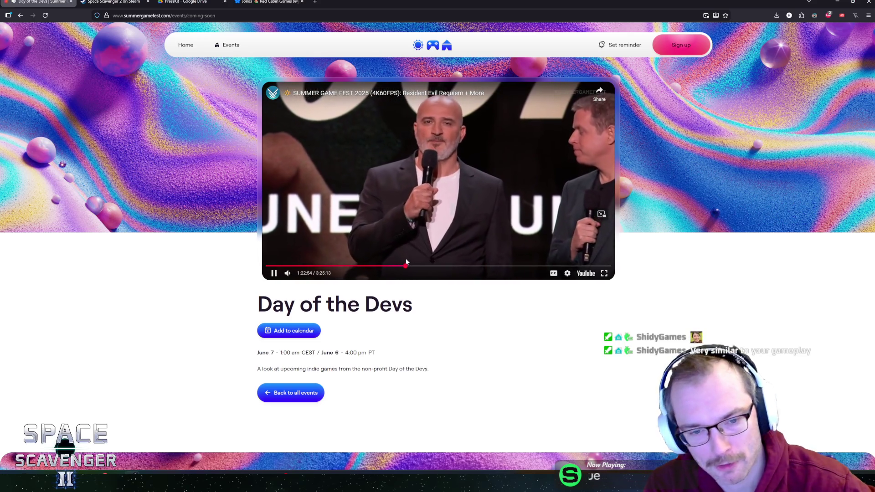
click(417, 266)
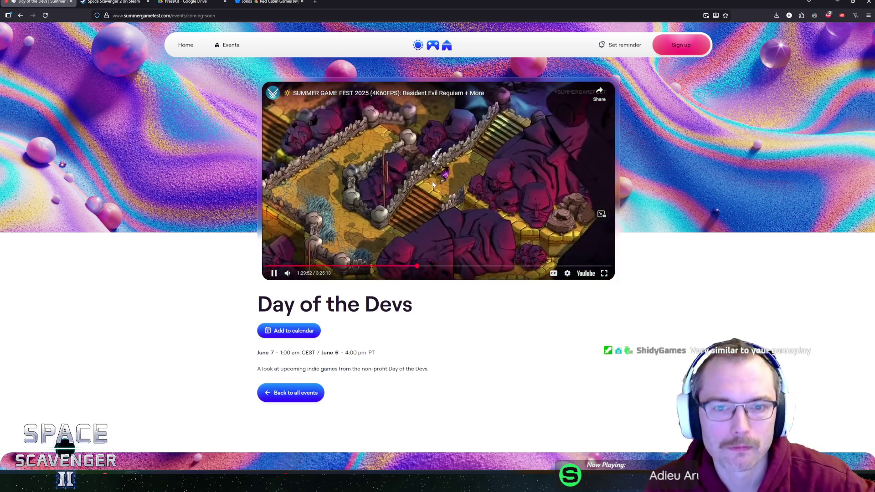
Pause the livestream at 1:30:33 and open a blank new browser tab.
click(487, 181)
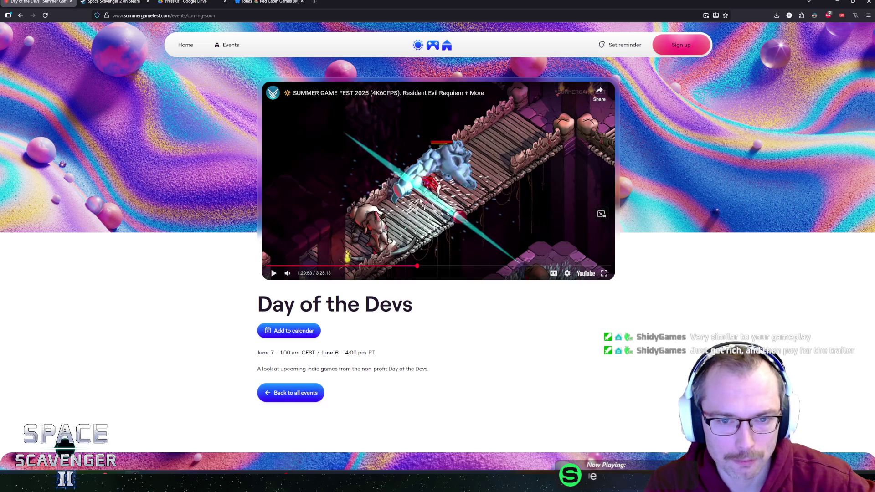
click(472, 192)
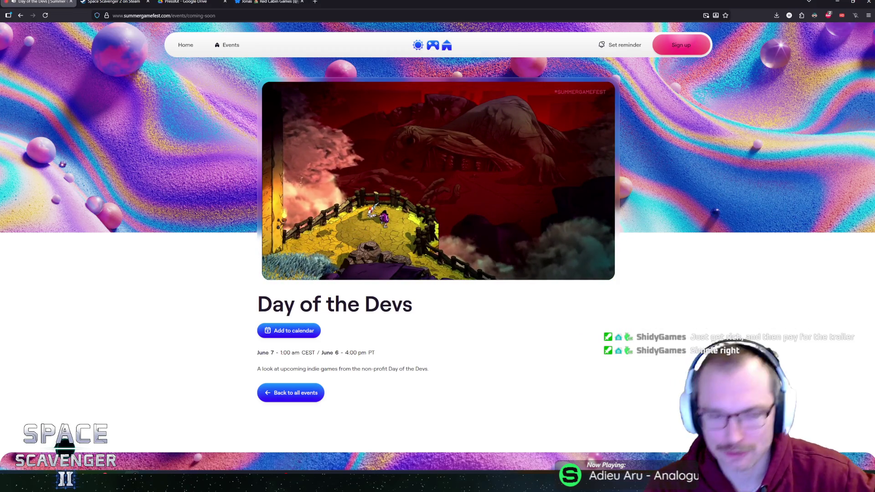
mouse_move(432, 207)
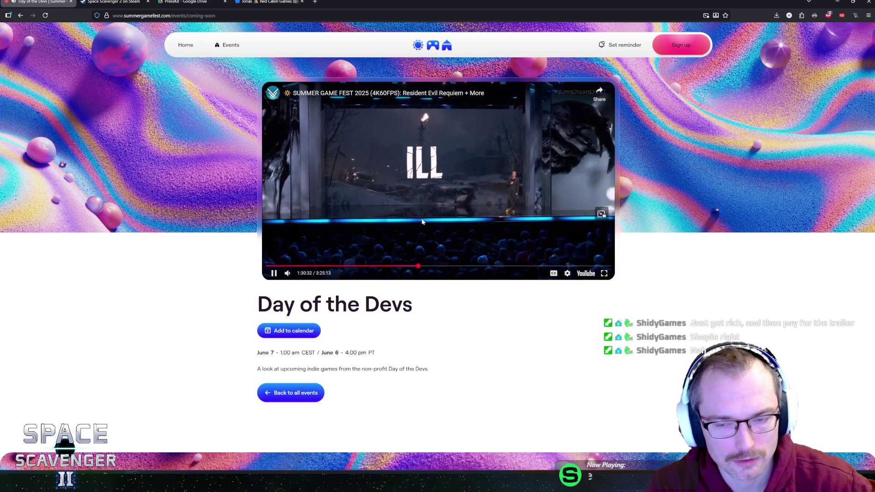
key(space)
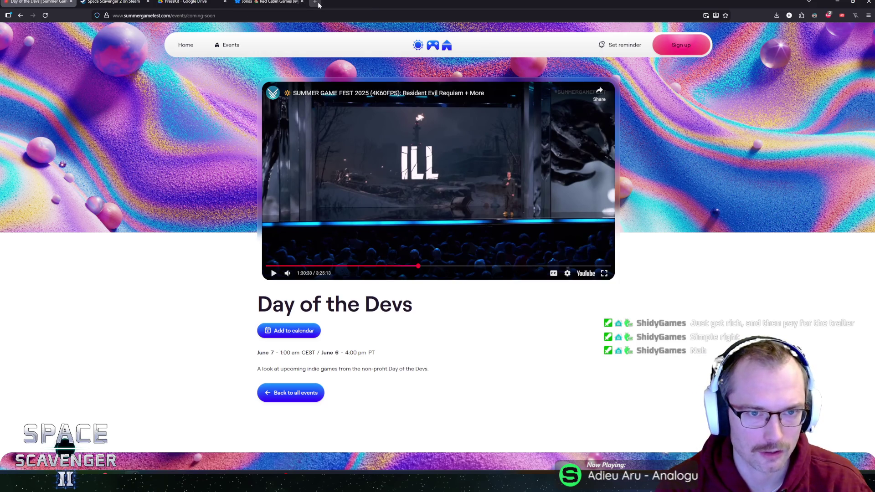
click(316, 2)
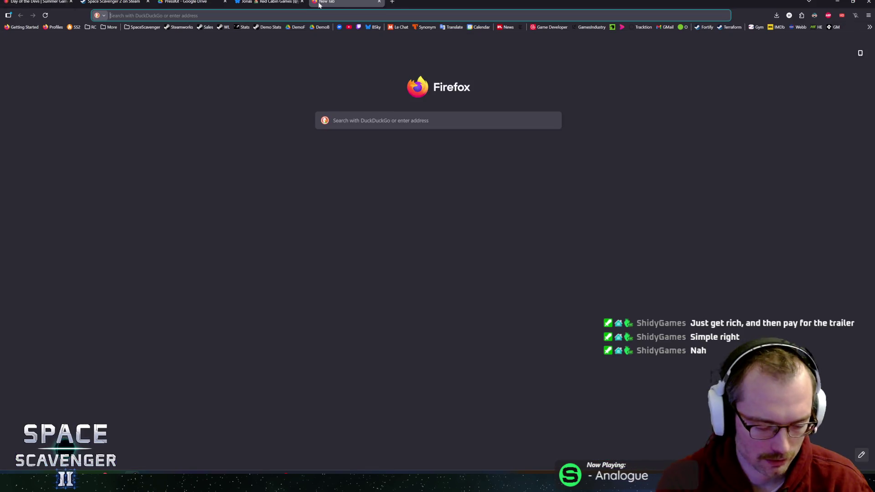
Search 'moment 22', view the Swedish Wikipedia article, then close that tab.
text(moment 22)
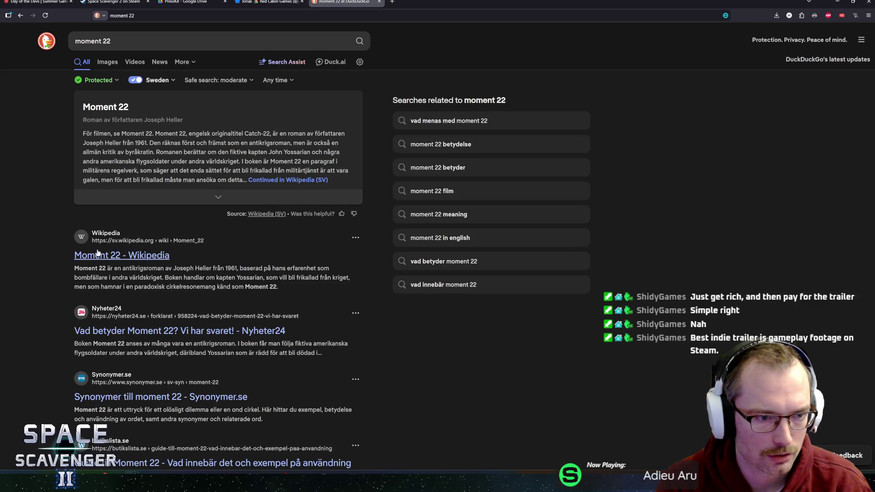
click(111, 259)
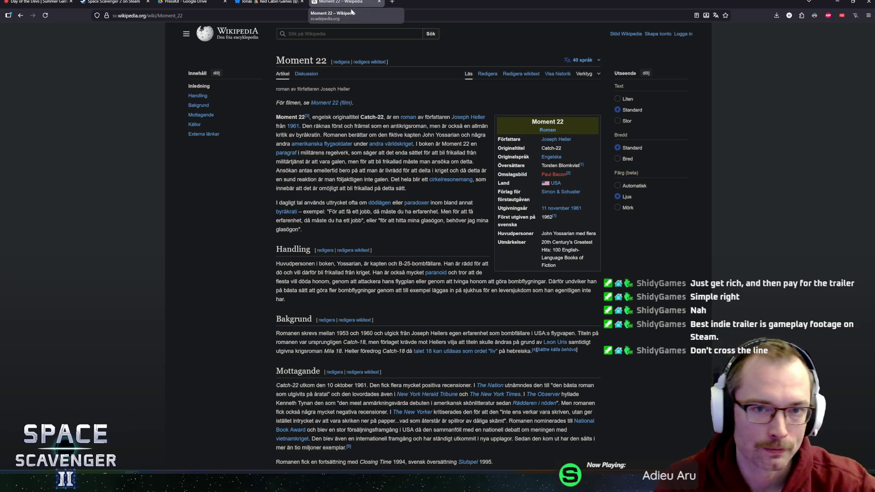
middle_click(337, 5)
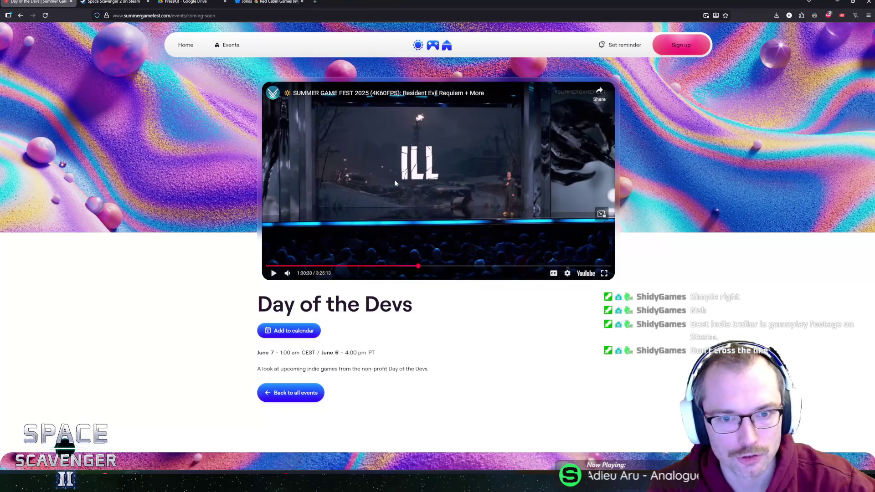
Resume the Day of the Devs livestream, pause it briefly, and let it play on.
click(446, 183)
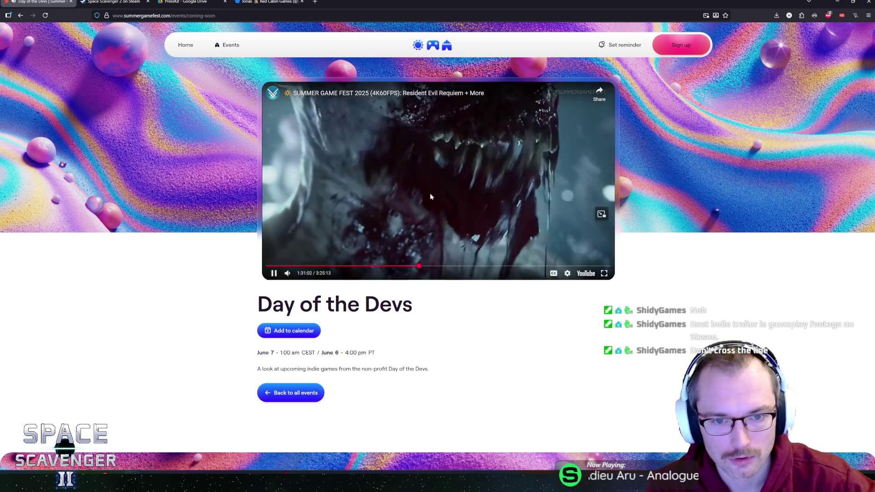
click(430, 193)
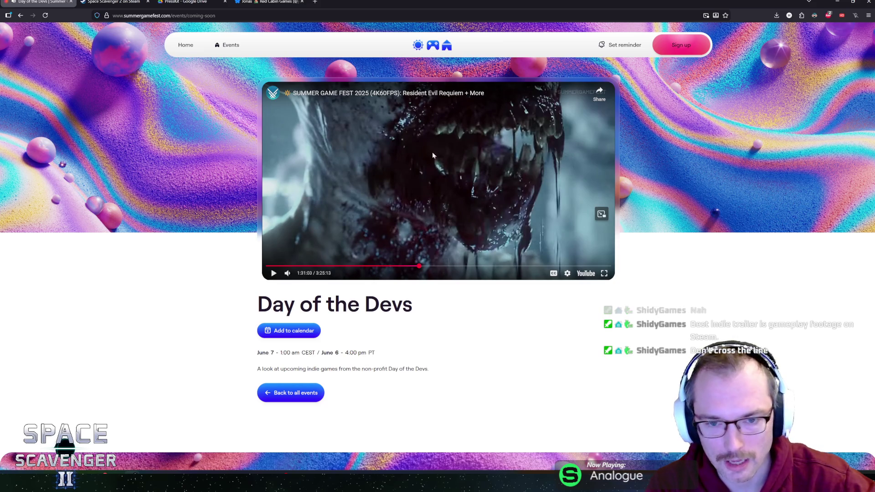
click(432, 178)
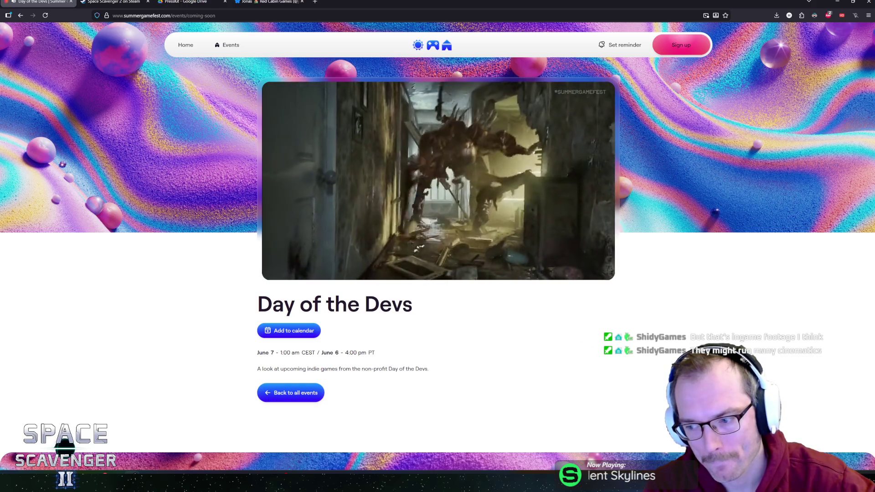
mouse_move(535, 202)
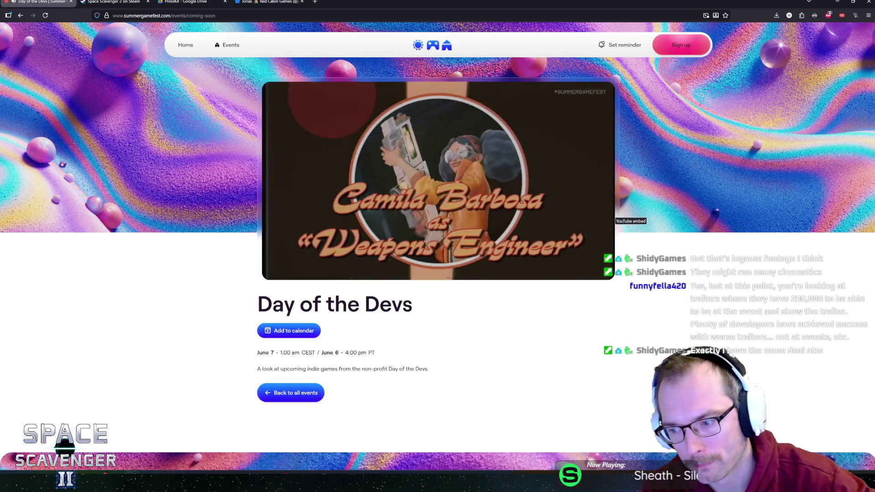
Pause the Day of the Devs stream at 1:48:10.
mouse_move(535, 225)
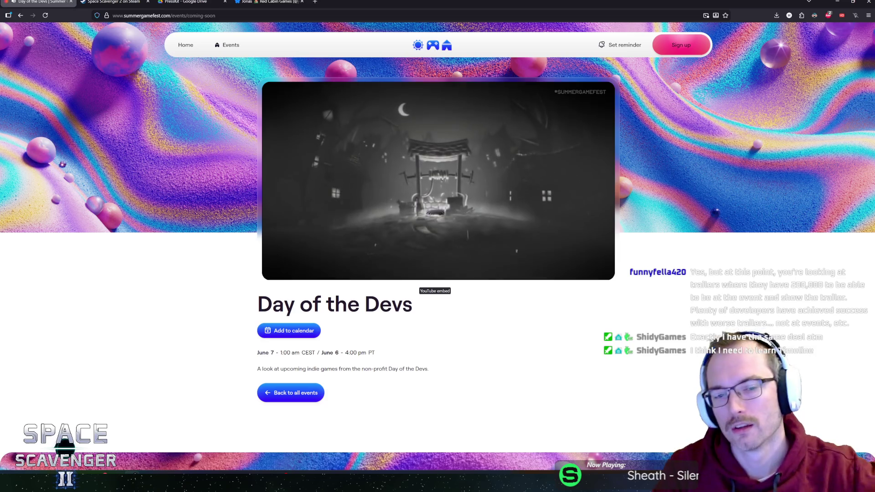
mouse_move(496, 234)
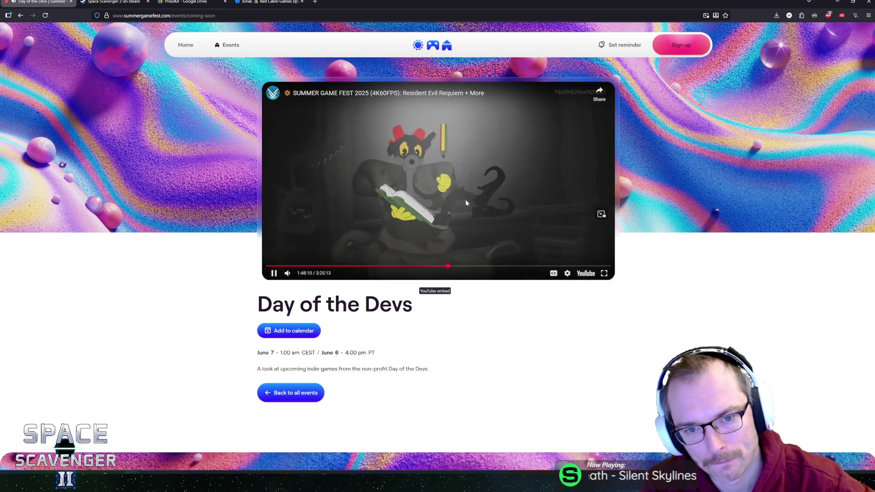
click(465, 199)
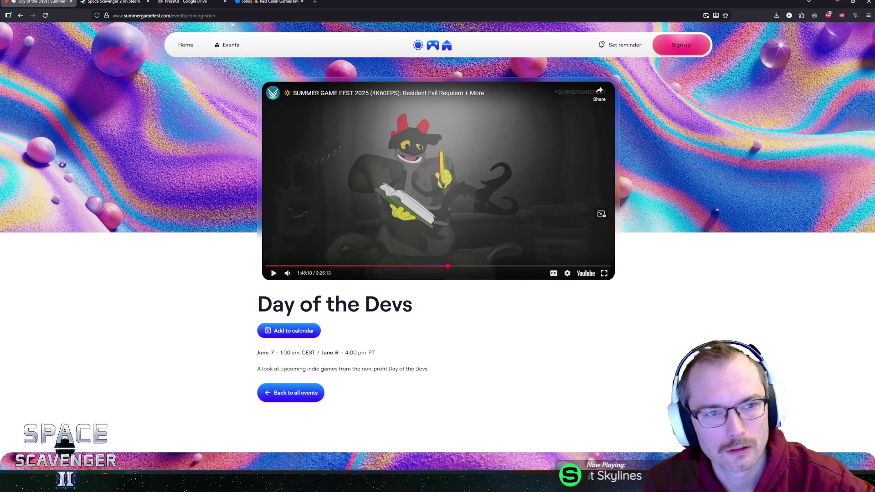
In a new tab, search 'windblown' and open the Windblown Gameplay Trailer on YouTube.
click(315, 3)
text(windbl)
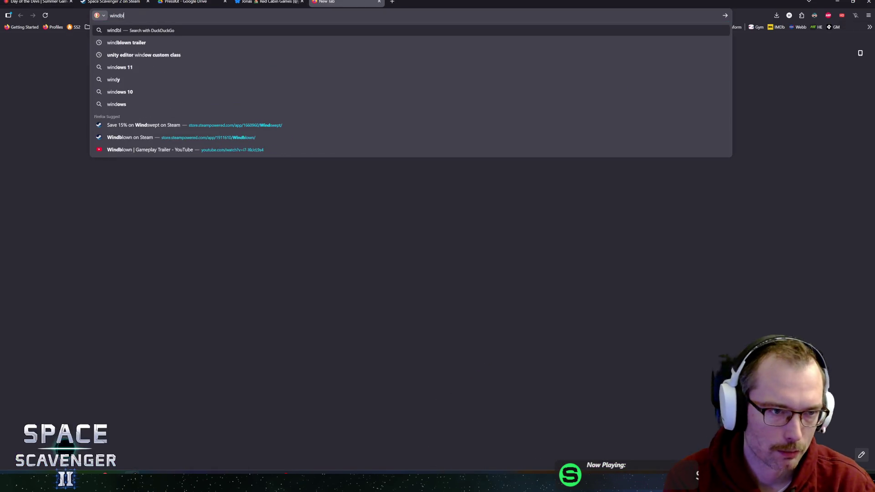
key(BackSpace)
key(BackSpace)
text(e)
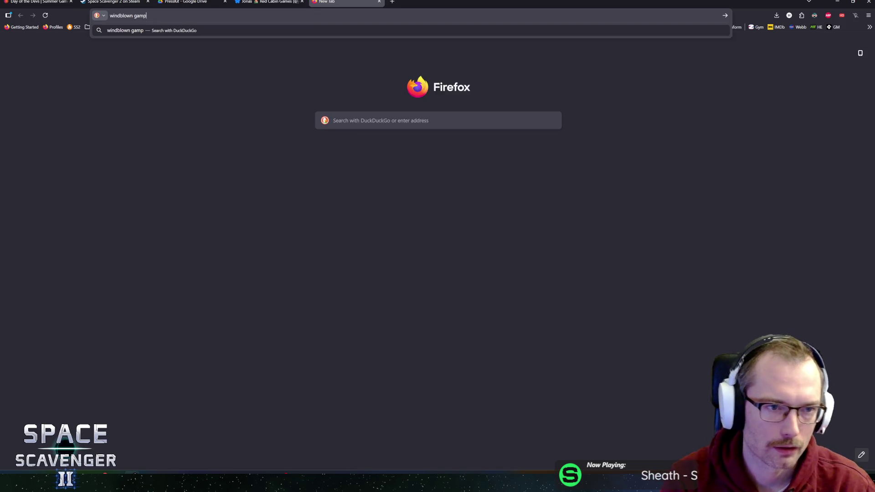
key(Down)
key(Down)
key(Down)
key(Return)
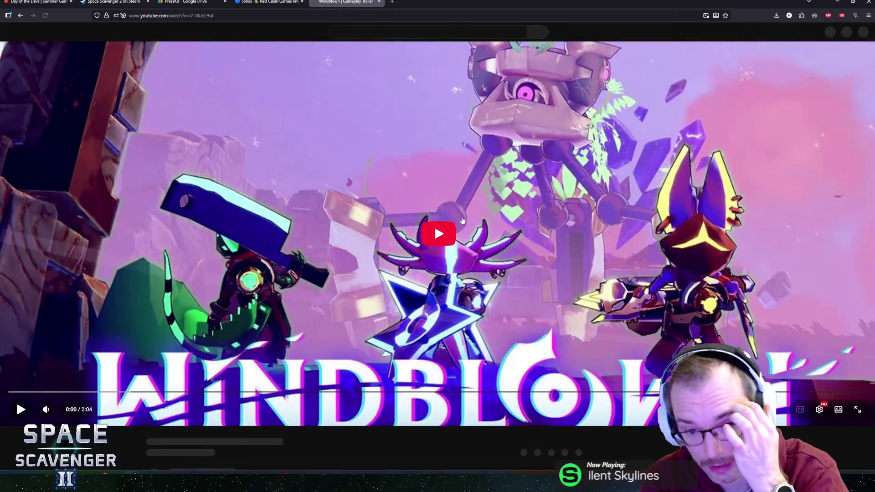
Start the Windblown trailer, pause at 0:04, then play on to 0:10.
click(440, 236)
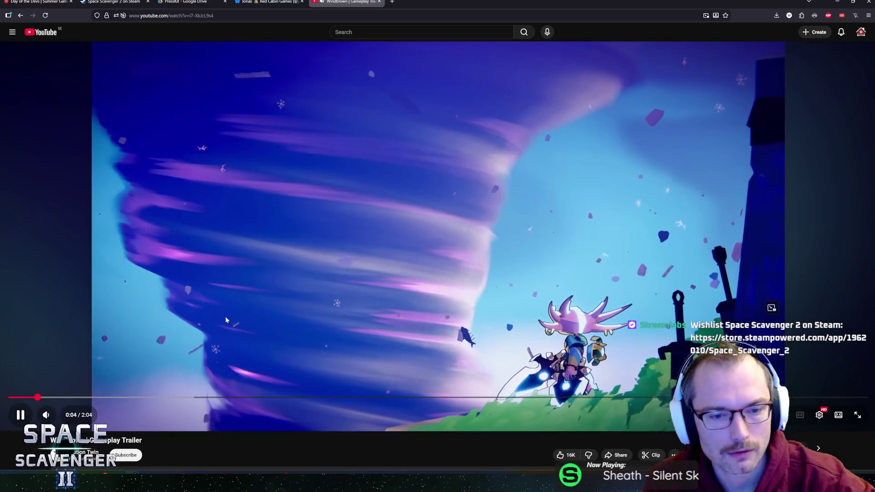
click(321, 211)
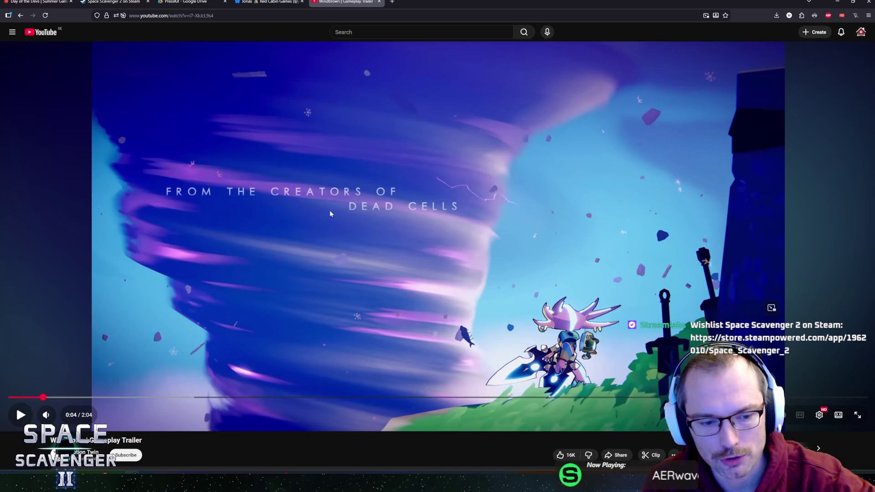
scroll(199, 318, down, 1)
scroll(432, 229, up, 1)
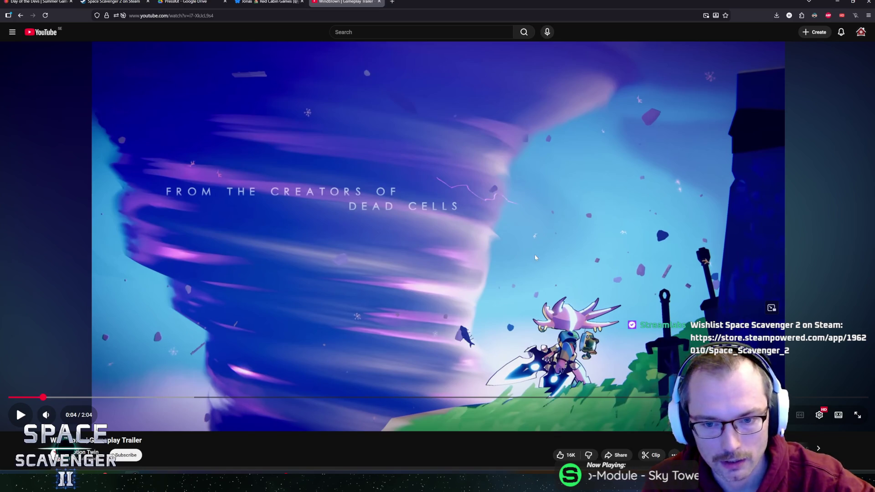
click(728, 235)
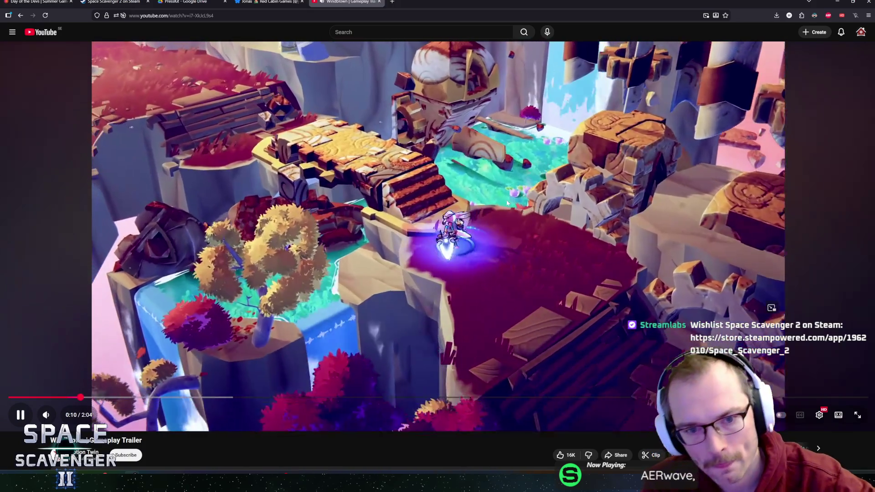
click(569, 237)
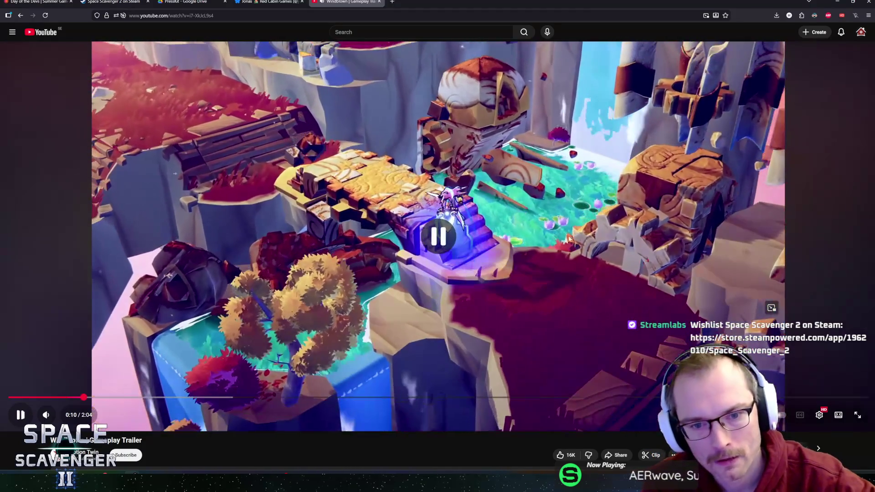
Play to the floating island scene, pausing at 0:15, and step back a few frames there.
click(415, 158)
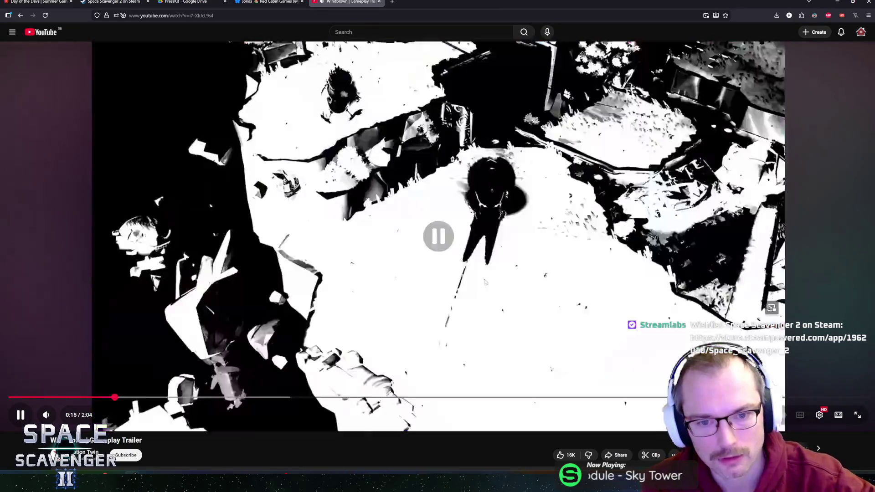
click(483, 278)
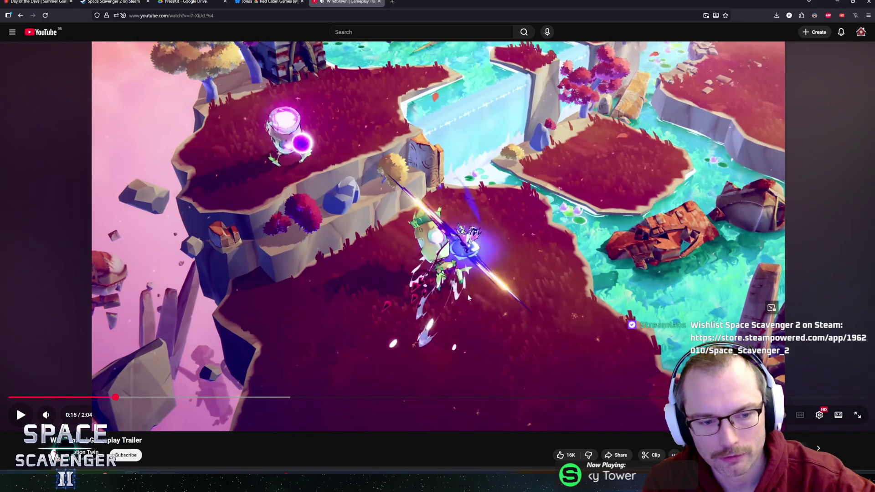
click(513, 235)
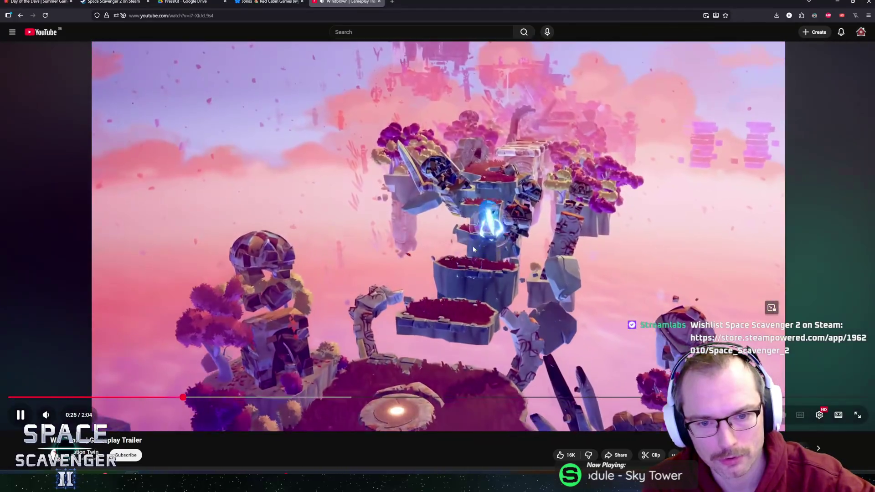
click(599, 261)
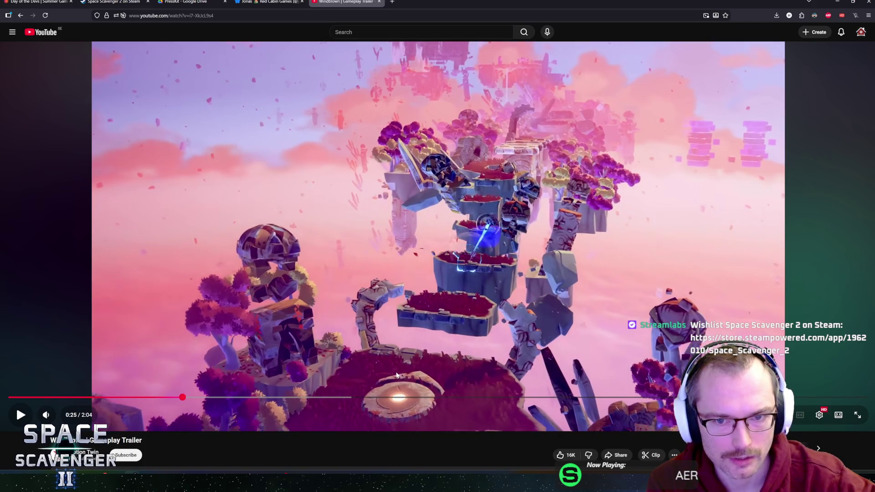
key(comma)
key(comma)
key(comma)
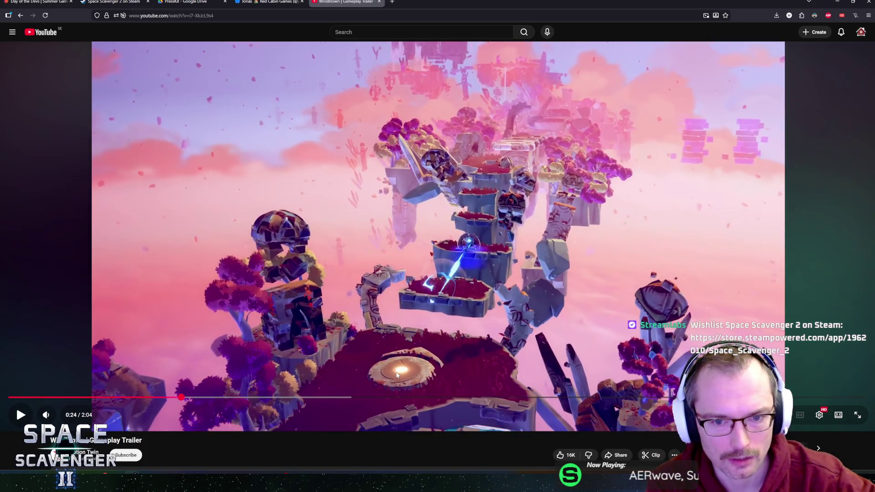
key(comma)
key(comma)
key(comma)
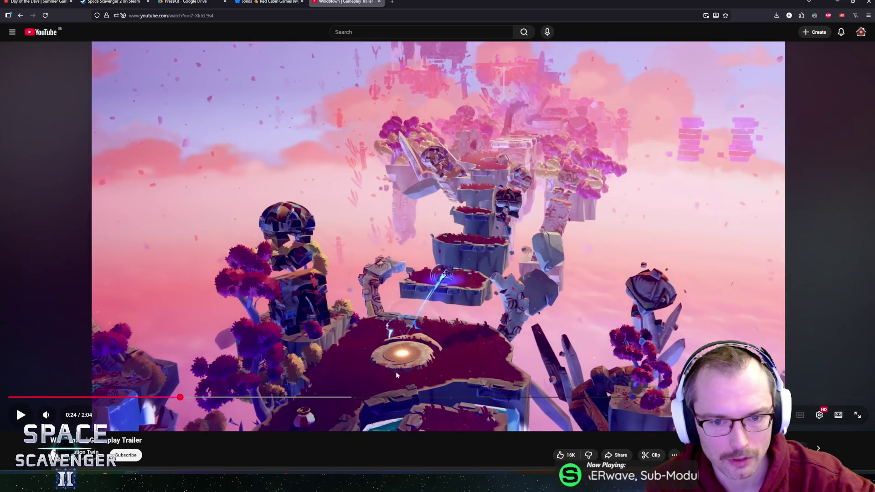
key(comma)
key(comma)
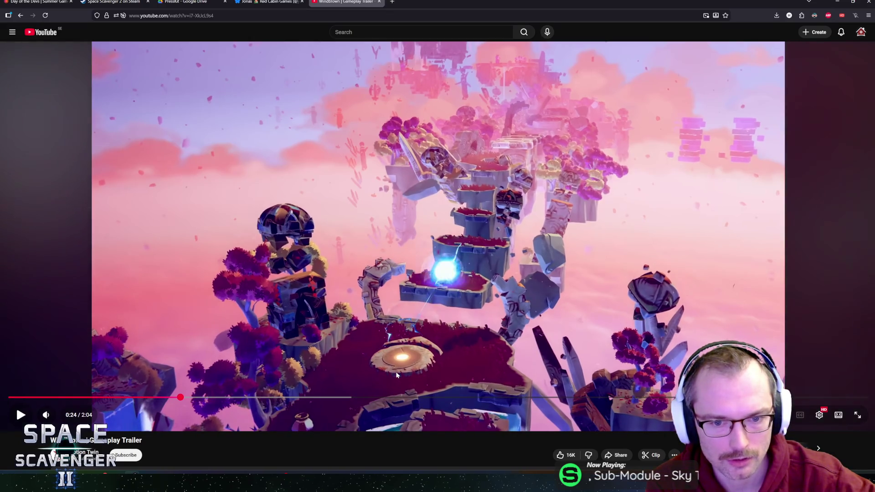
key(k)
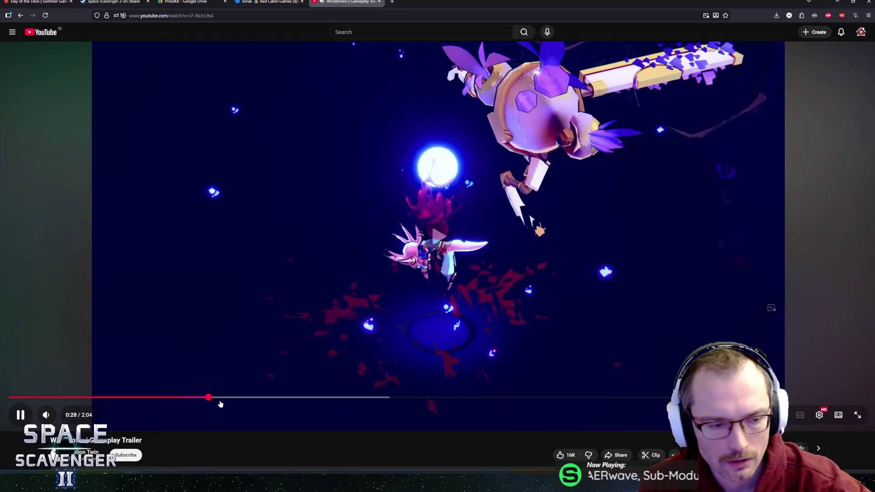
Rewind the trailer about ten seconds and replay it to 0:33.
click(399, 288)
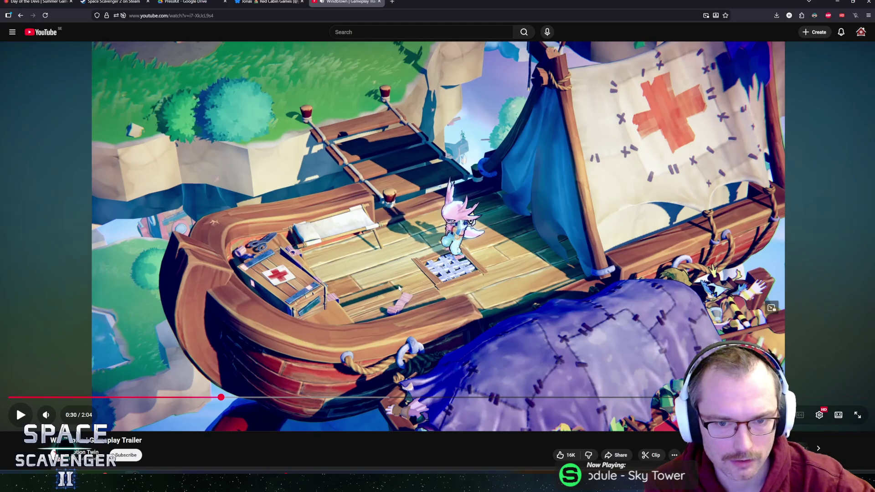
key(Left)
key(k)
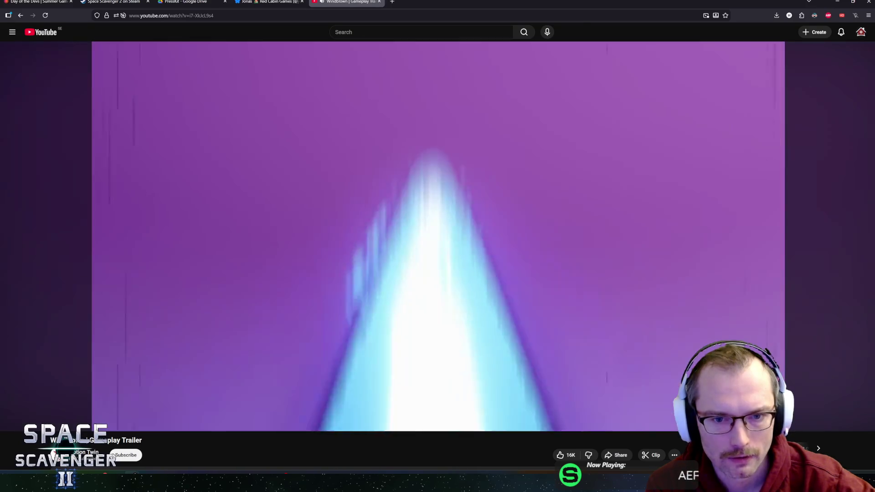
click(399, 288)
click(399, 288)
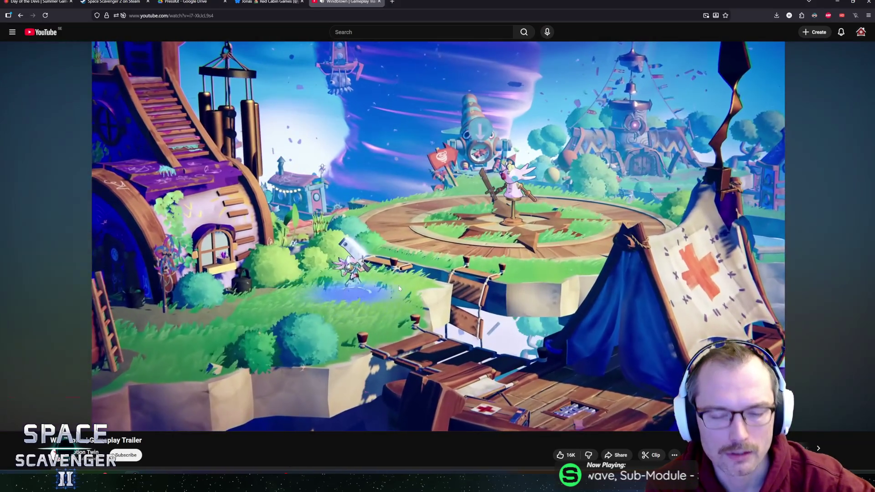
click(399, 287)
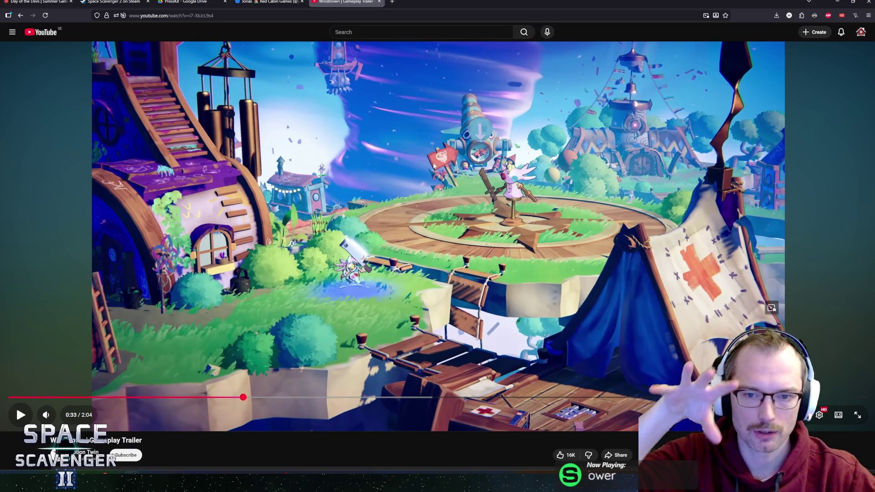
Rewind from 0:36 back to 0:32 and replay the section up to 0:39.
click(451, 160)
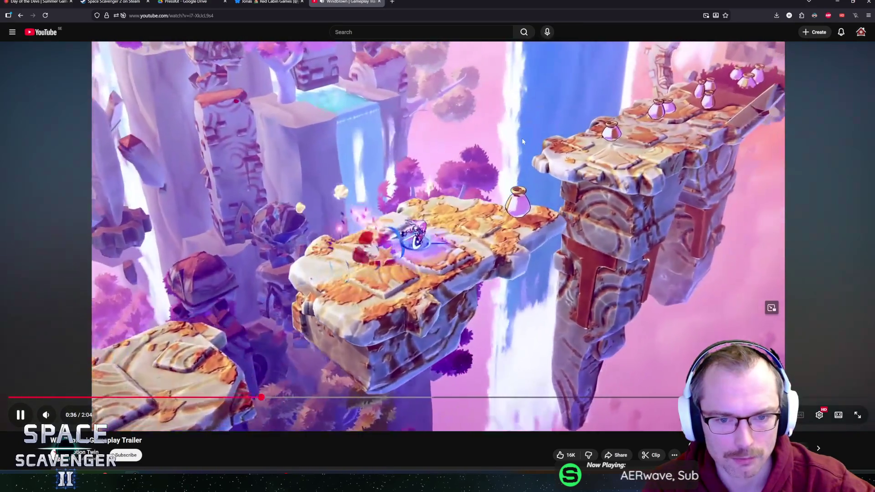
click(528, 145)
click(528, 144)
key(Left)
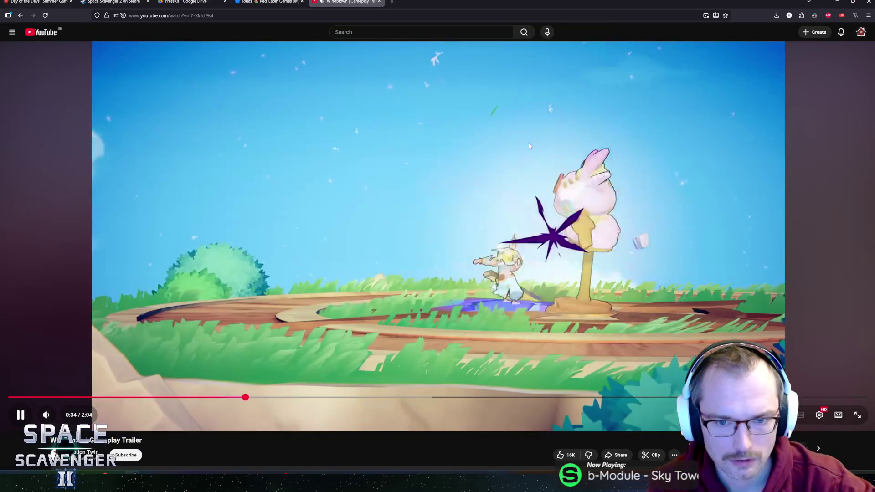
click(528, 145)
click(528, 145)
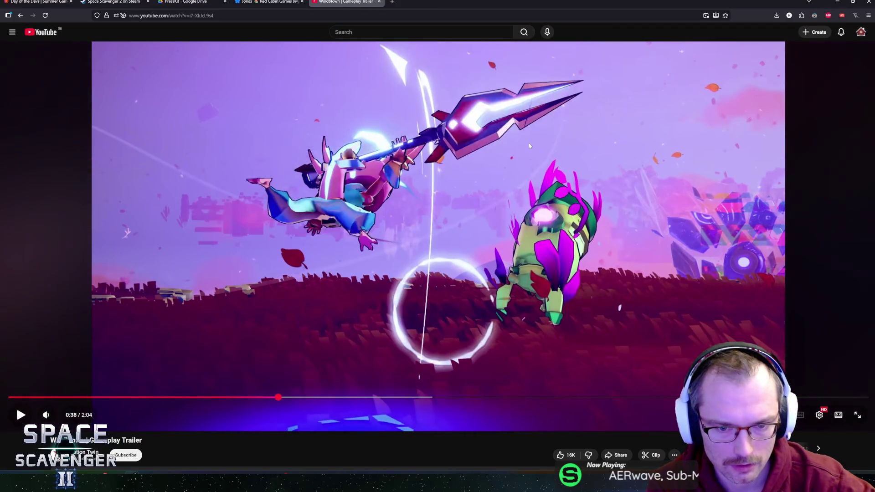
click(528, 145)
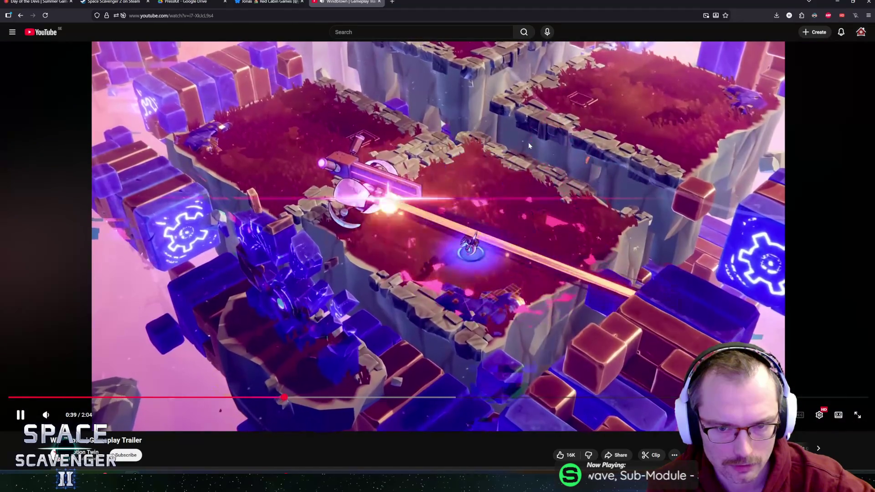
click(529, 145)
click(528, 145)
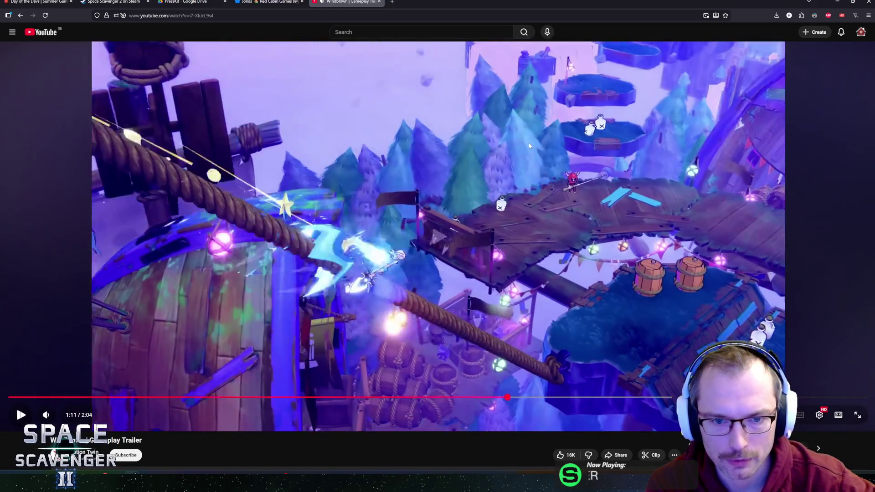
Resume from 1:11, pausing on the boss fight, 1:33 and 1:48, then play to the end card.
click(528, 142)
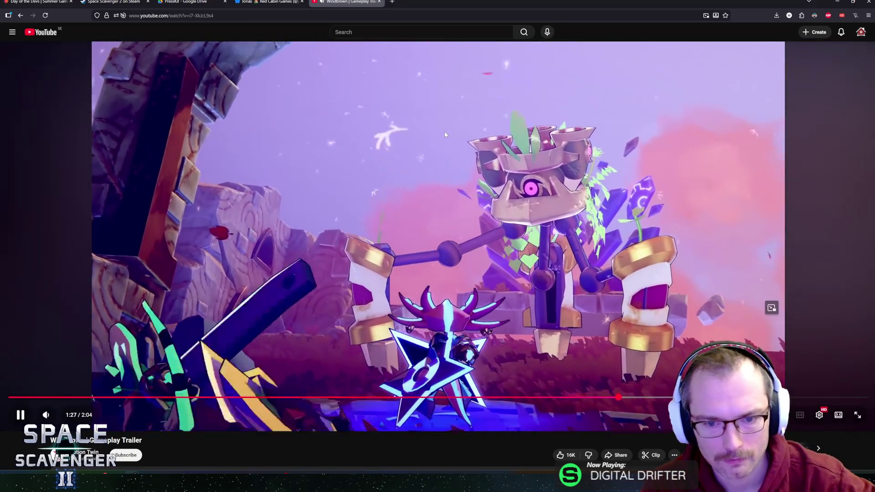
click(444, 163)
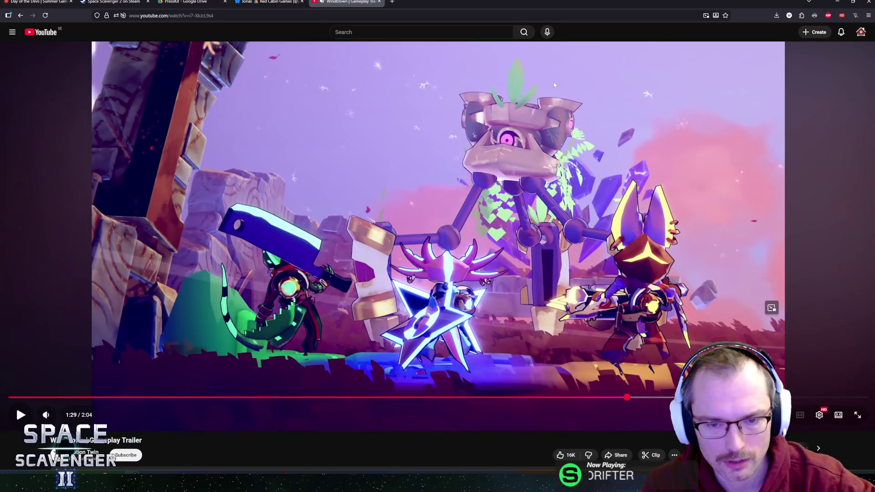
click(401, 210)
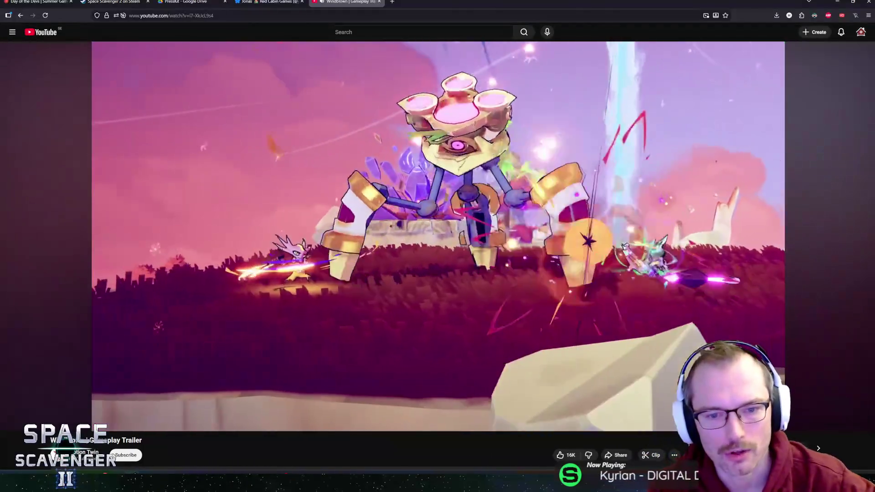
click(550, 152)
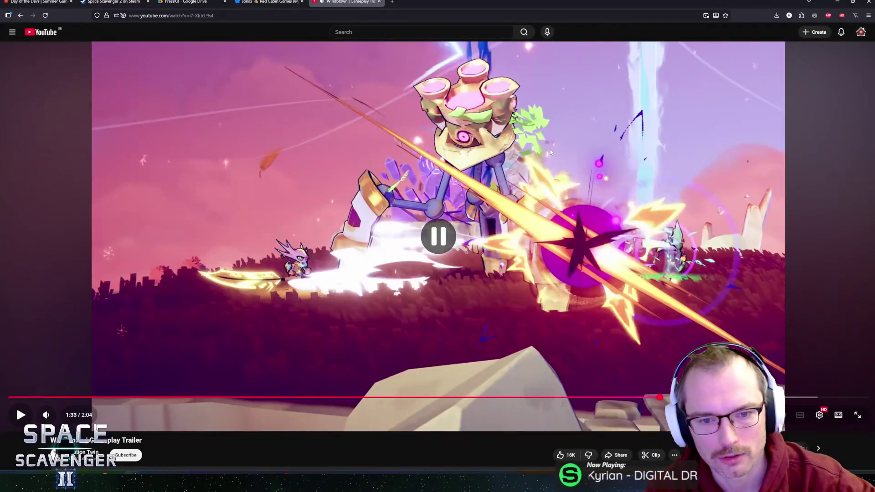
click(551, 151)
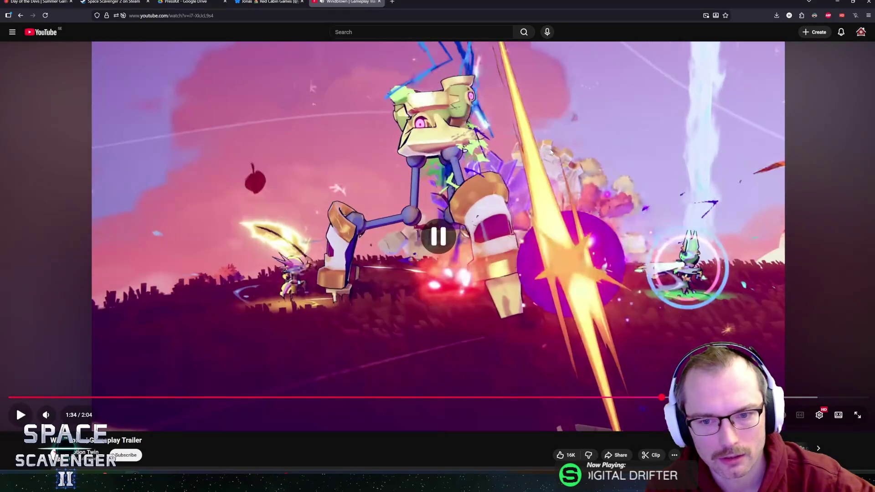
click(550, 152)
click(551, 152)
click(550, 152)
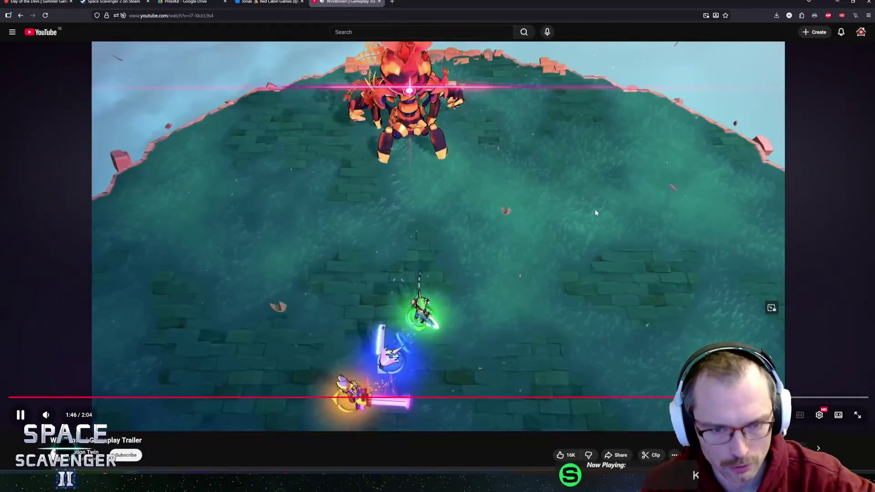
click(612, 192)
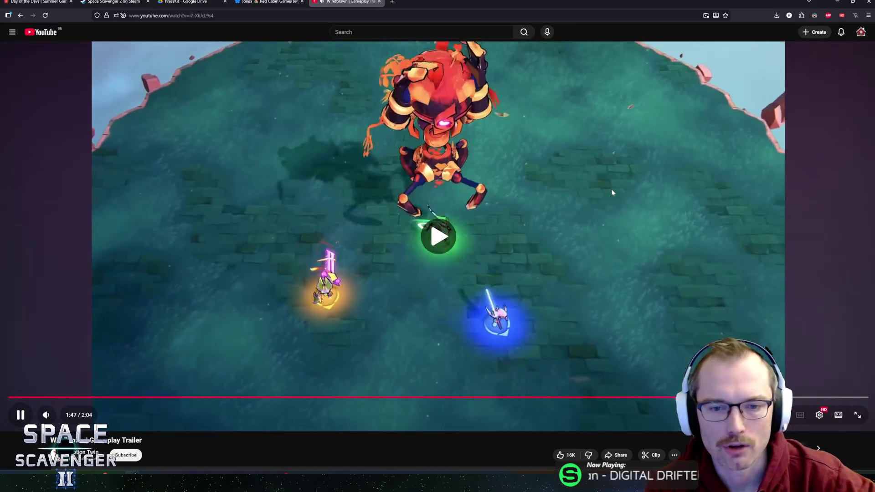
click(612, 190)
click(612, 193)
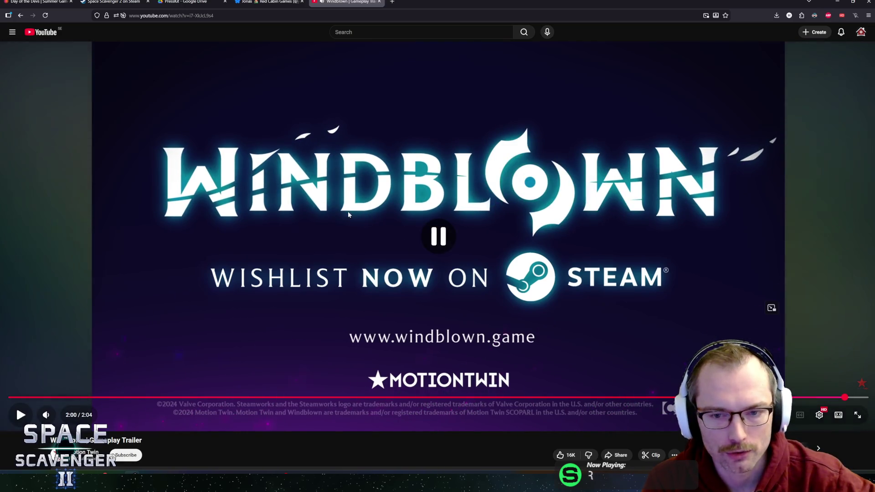
Open the Motion Twin channel and Windblown Steam page in new tabs, moving the channel tab first.
scroll(240, 200, down, 5)
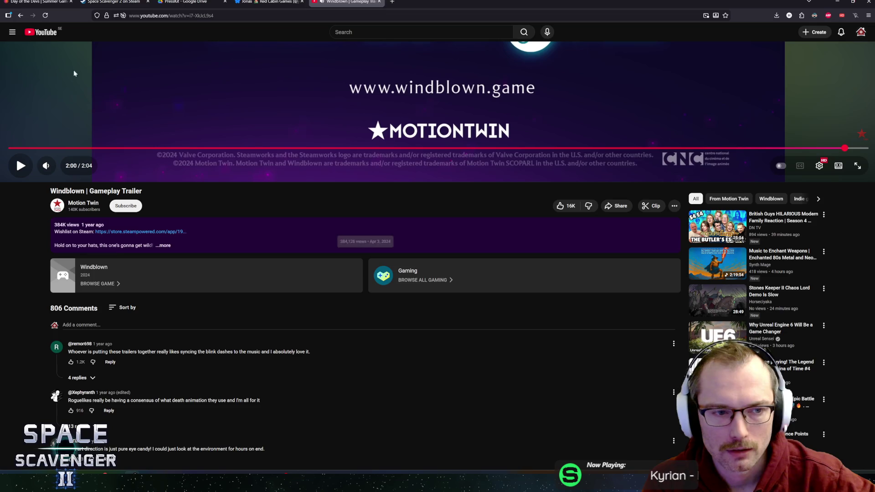
scroll(44, 192, up, 5)
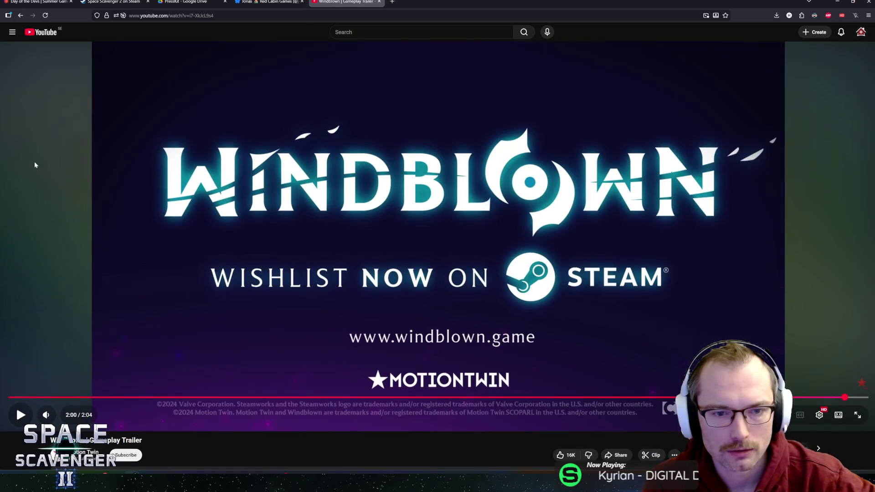
scroll(108, 182, down, 4)
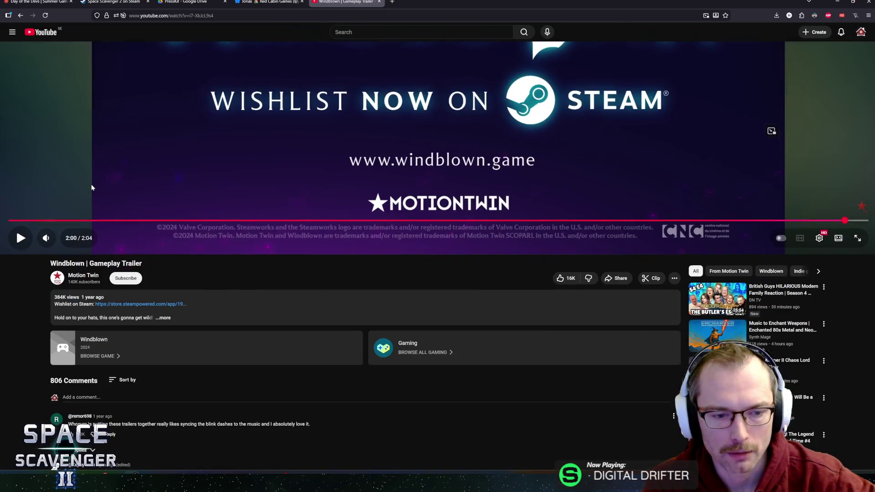
scroll(107, 221, up, 4)
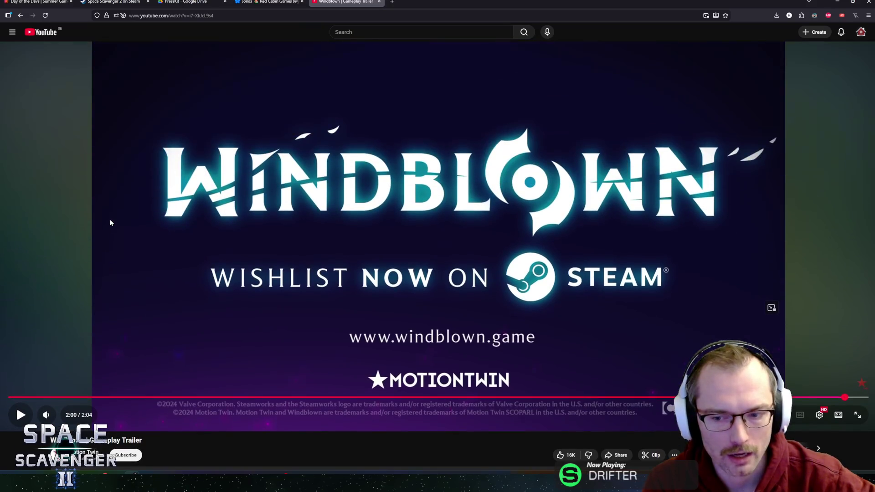
scroll(108, 221, down, 5)
scroll(41, 274, down, 10)
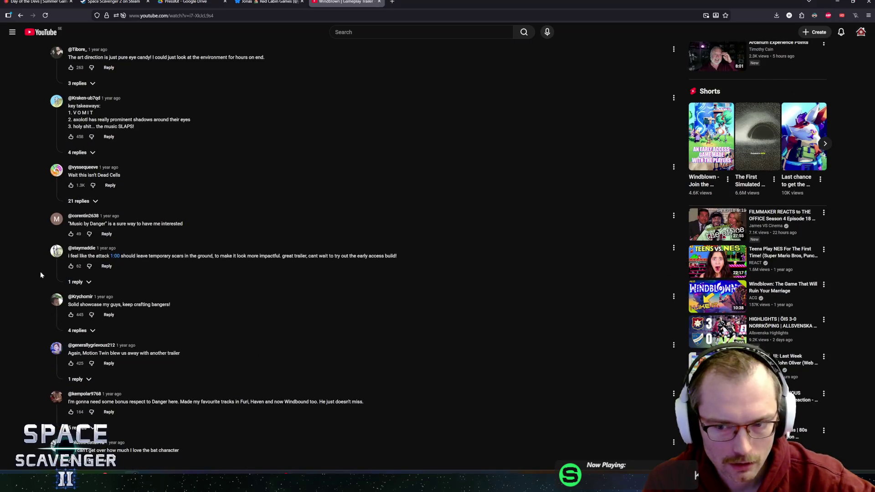
middle_click(23, 246)
middle_click(5, 164)
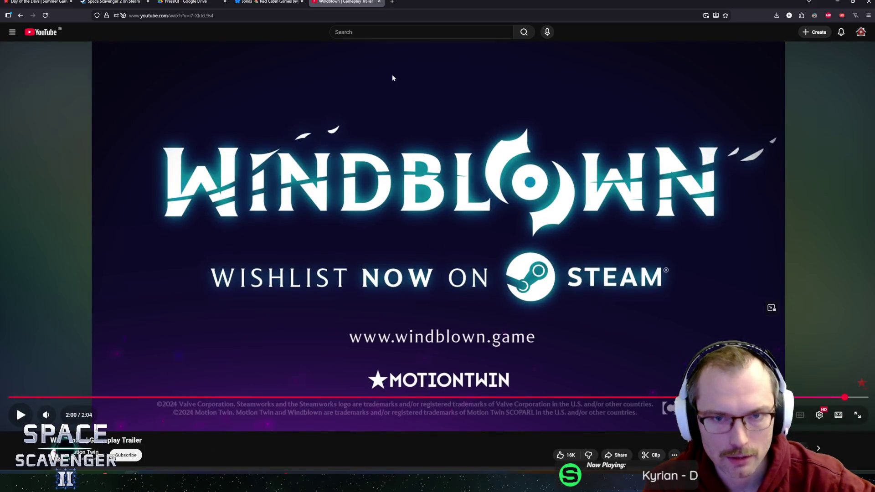
scroll(313, 97, down, 5)
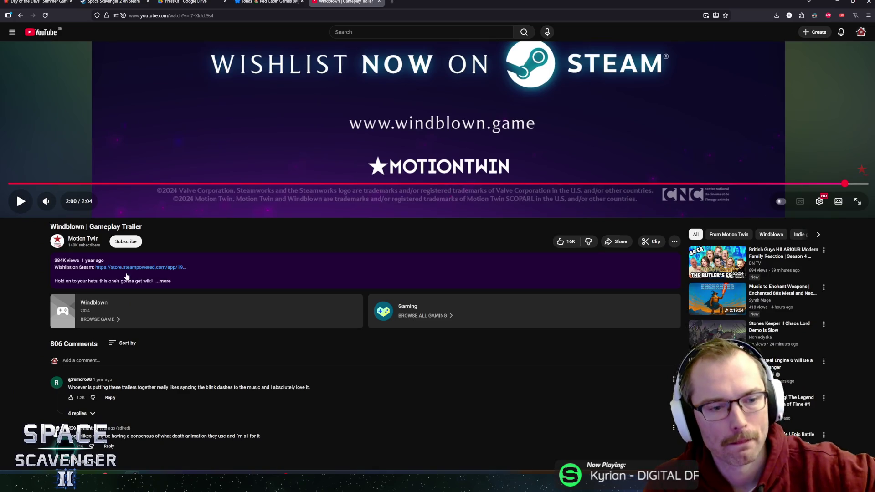
click(134, 279)
scroll(494, 143, up, 5)
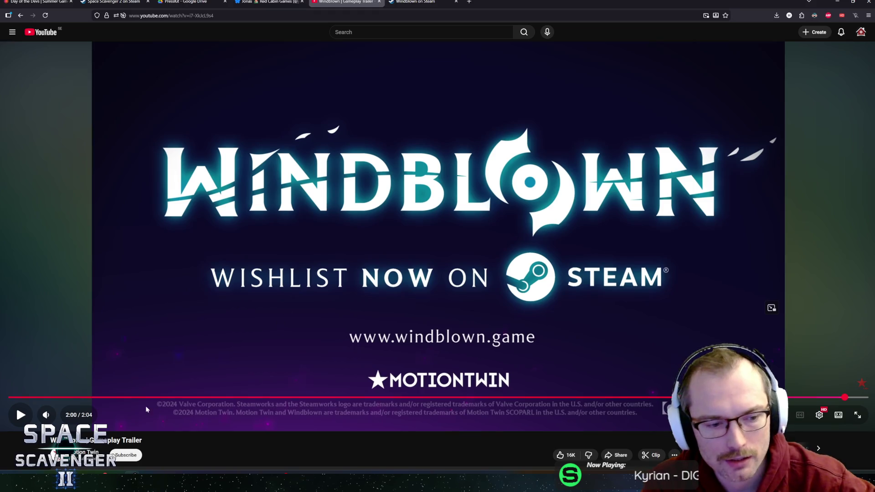
drag(460, 2, 313, 2)
Browse the Motion Twin channel's Videos grid, then switch to the Early Access Launch Trailer tab.
click(301, 200)
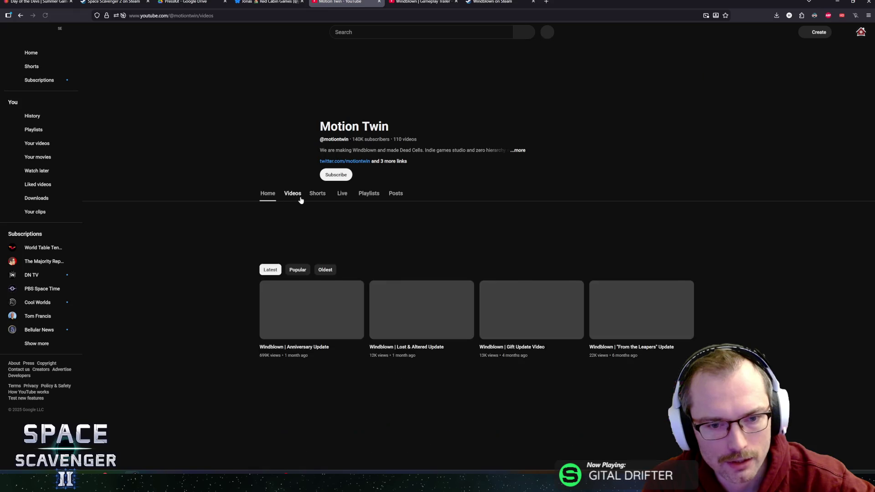
scroll(229, 301, down, 2)
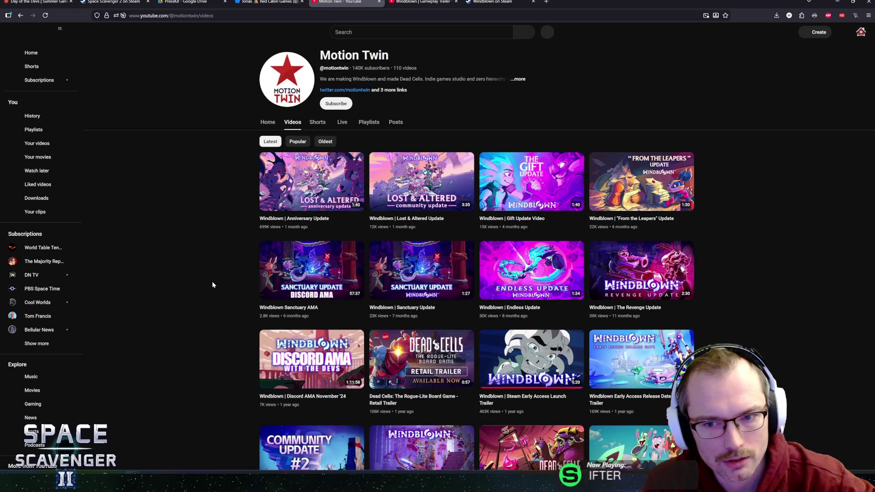
scroll(222, 271, down, 2)
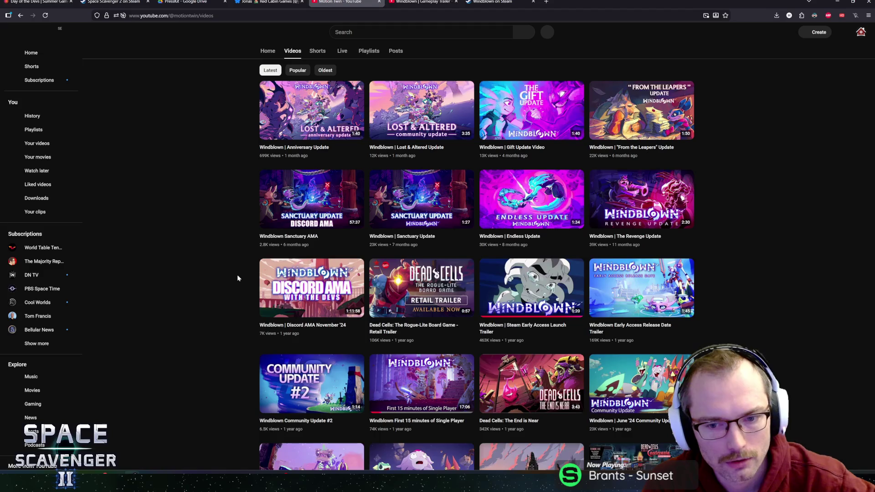
scroll(237, 275, up, 1)
scroll(239, 276, up, 1)
scroll(244, 278, down, 1)
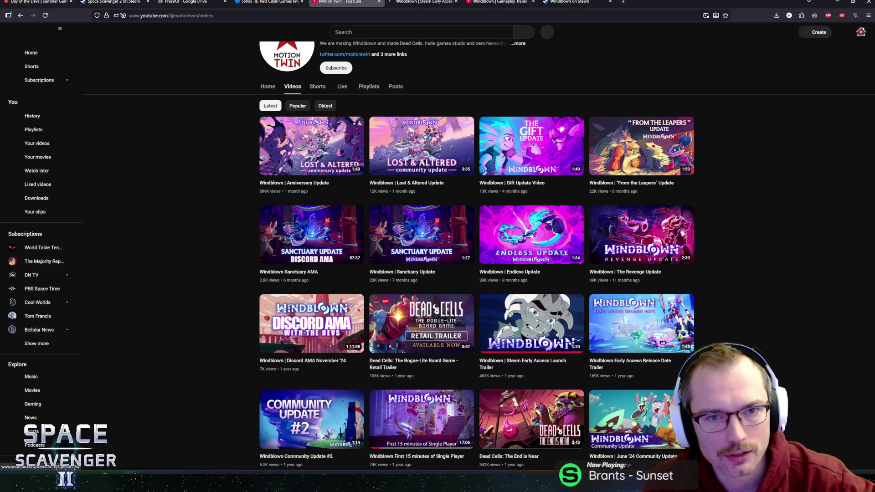
key(ctrl+Tab)
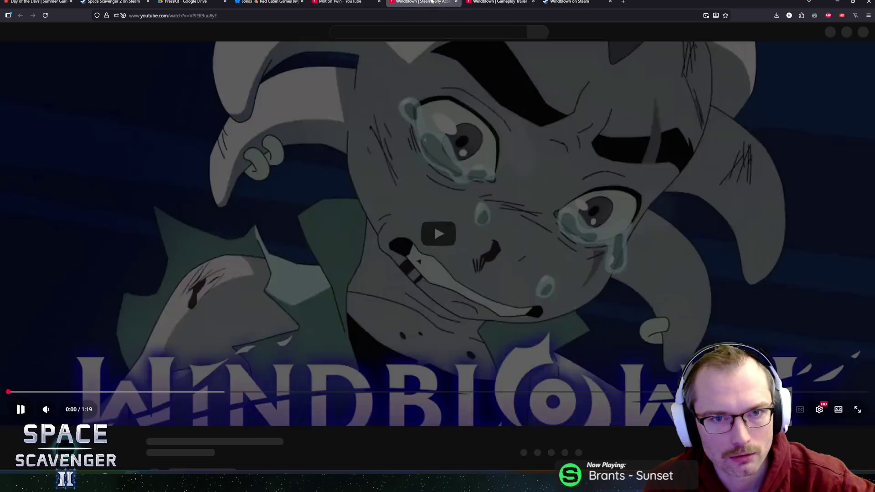
Flip between the gameplay trailer and launch trailer tabs, settling on the launch trailer.
scroll(216, 273, down, 3)
scroll(215, 272, up, 3)
key(ctrl+Tab)
scroll(210, 246, down, 4)
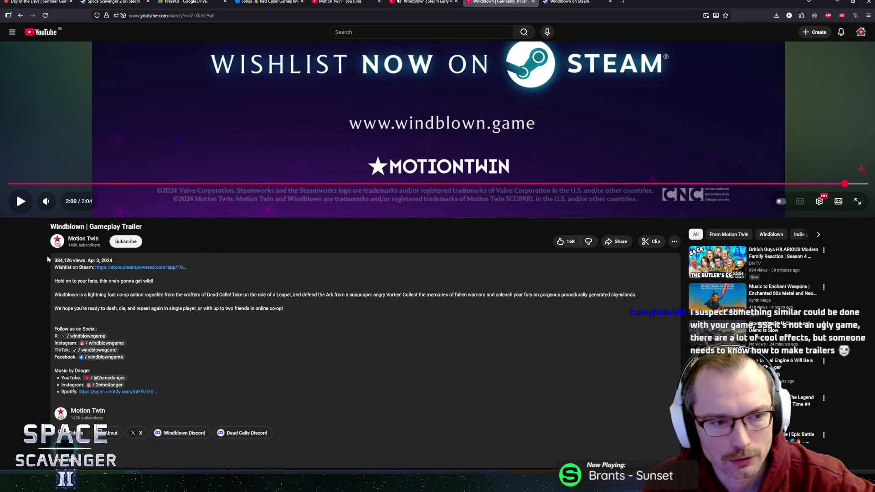
scroll(42, 272, up, 4)
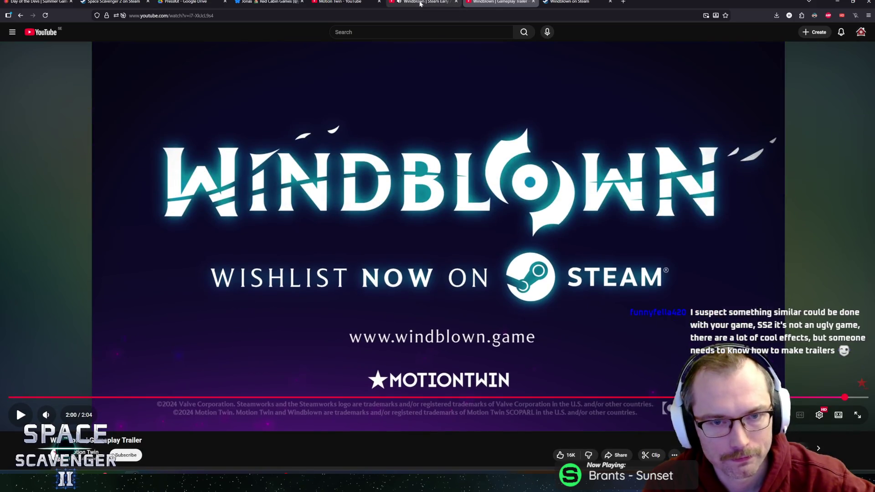
click(420, 4)
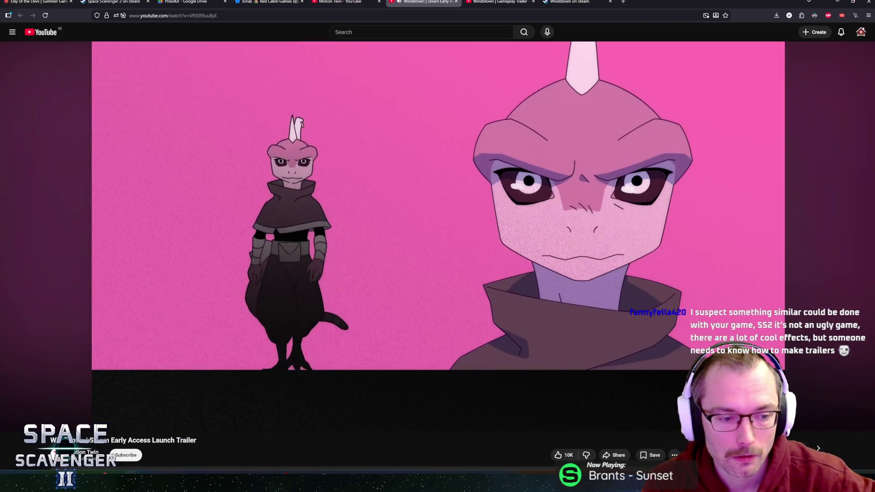
Check the gameplay trailer again, then return to the launch trailer and lower its volume slightly.
scroll(133, 222, down, 1)
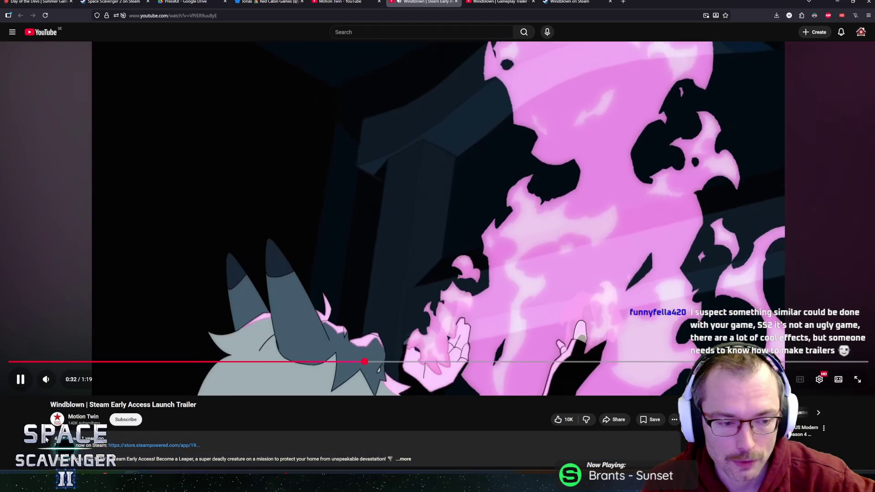
scroll(312, 206, up, 1)
click(487, 3)
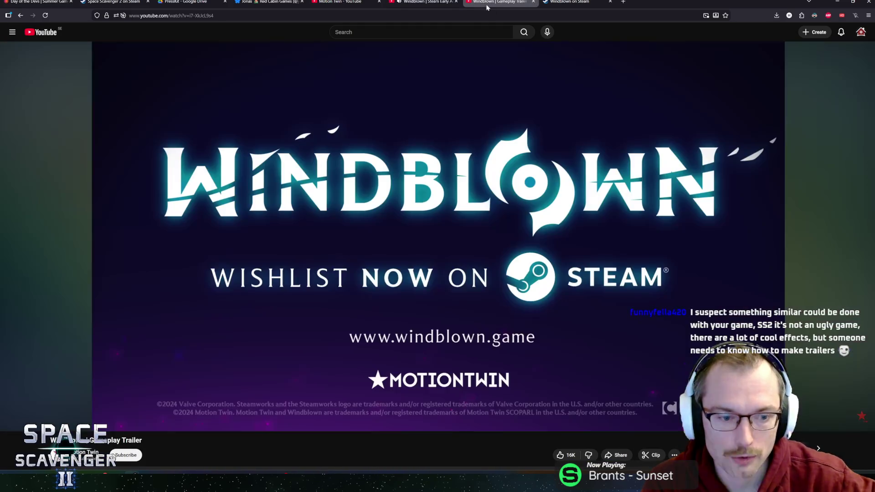
scroll(182, 289, down, 1)
scroll(195, 283, up, 1)
key(ctrl+Tab)
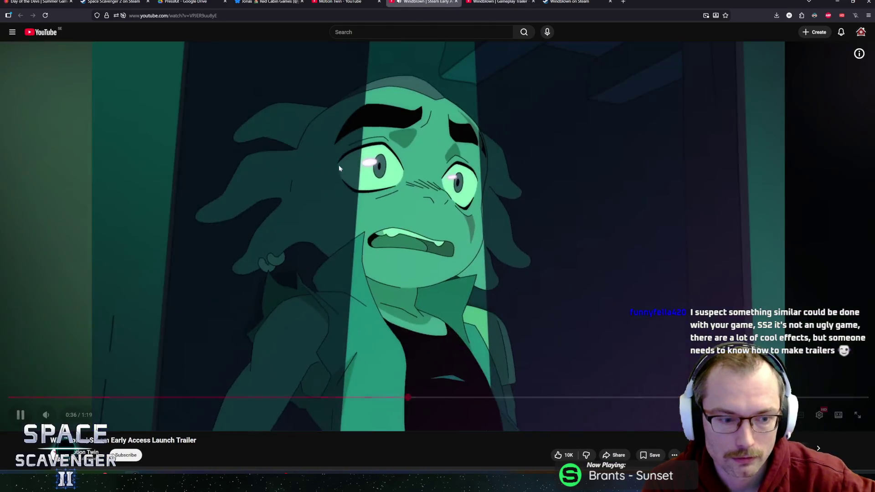
scroll(299, 180, up, 3)
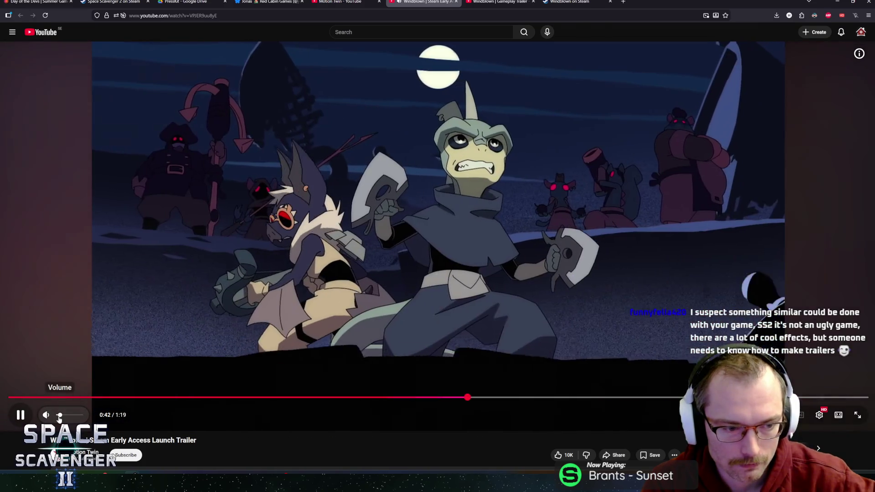
click(58, 416)
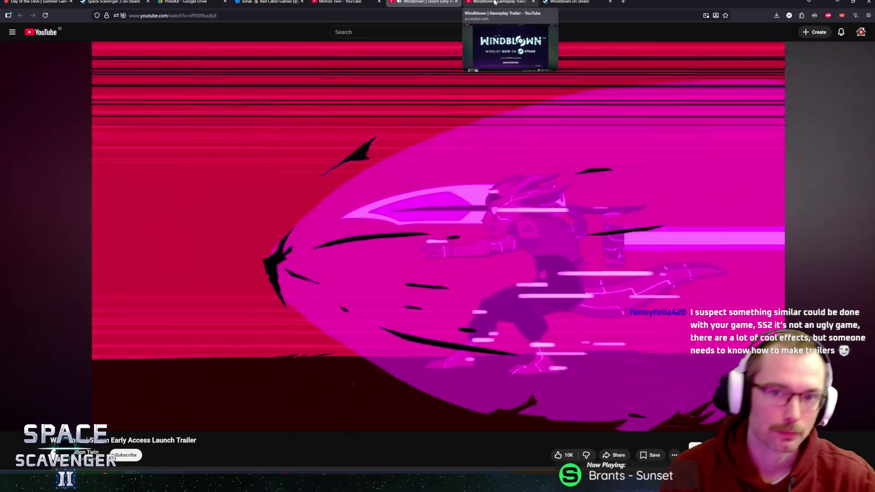
Return to the Day of the Devs page and switch over to the Figma marketing timeline.
click(499, 1)
click(424, 2)
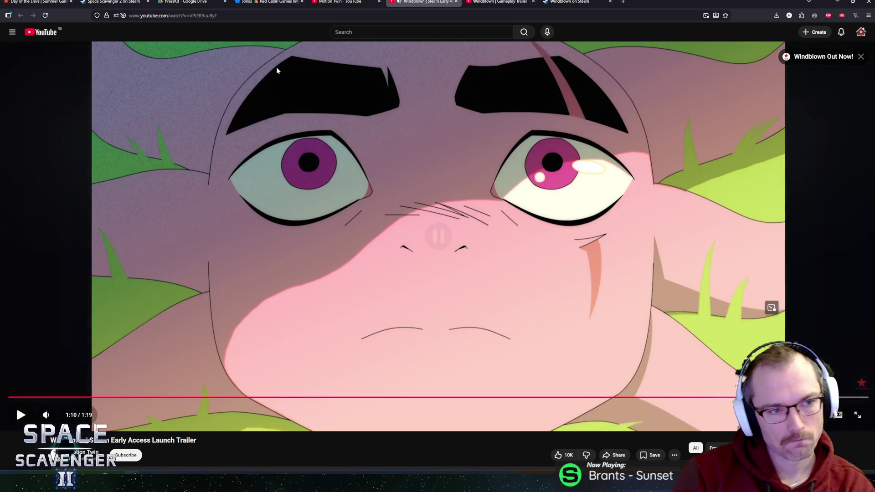
click(37, 4)
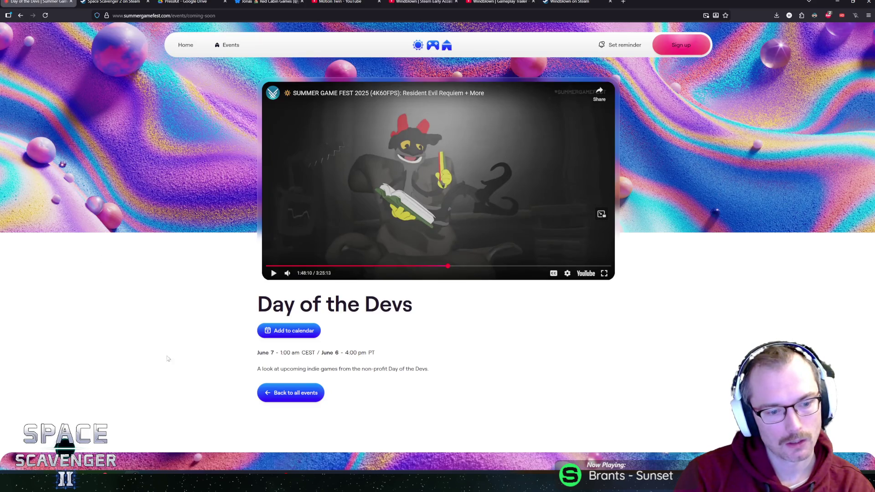
key(alt+Tab)
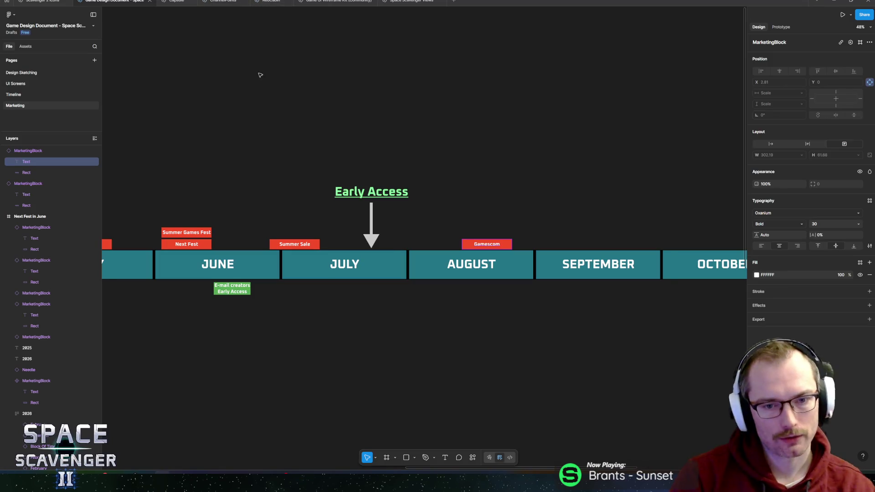
Inspect the Next Fest and Summer Sale blocks and the Early Access needle on the timeline.
scroll(430, 227, left, 6)
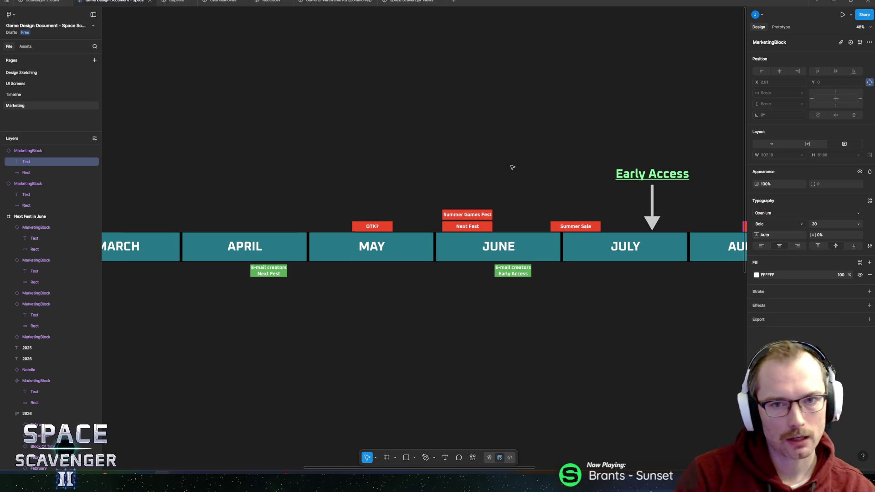
scroll(430, 271, right, 3)
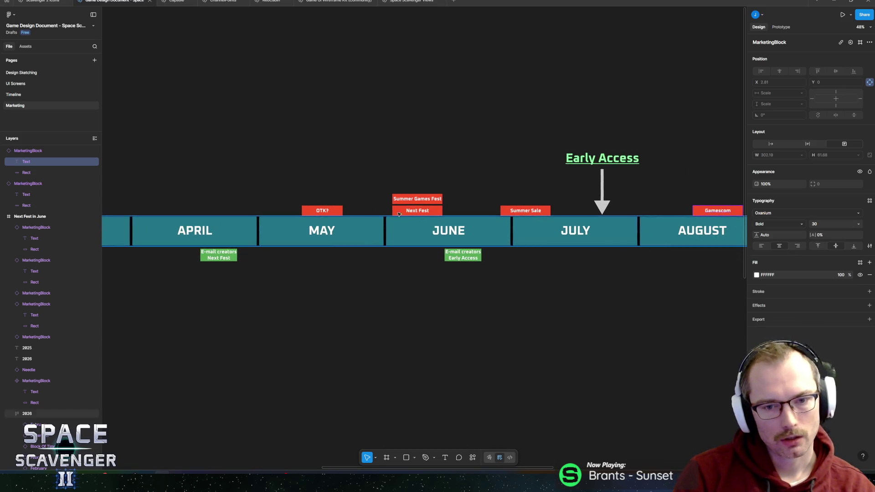
click(406, 206)
click(526, 211)
drag(526, 211, 355, 194)
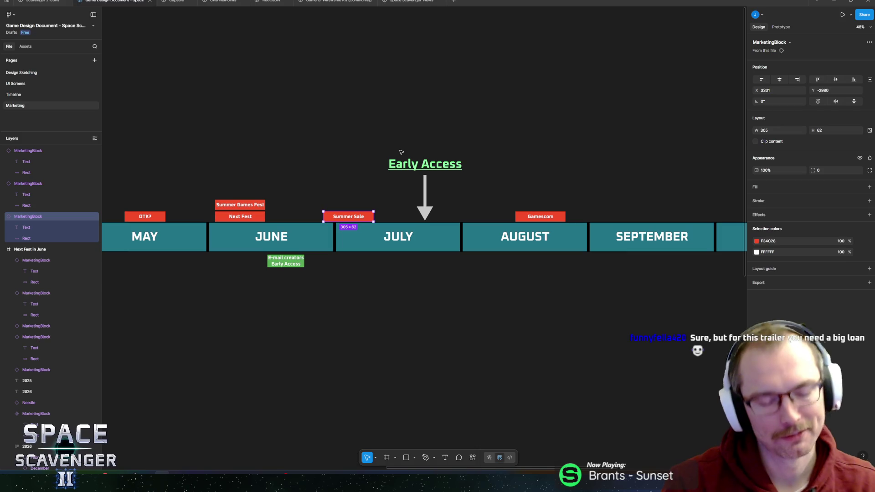
click(413, 194)
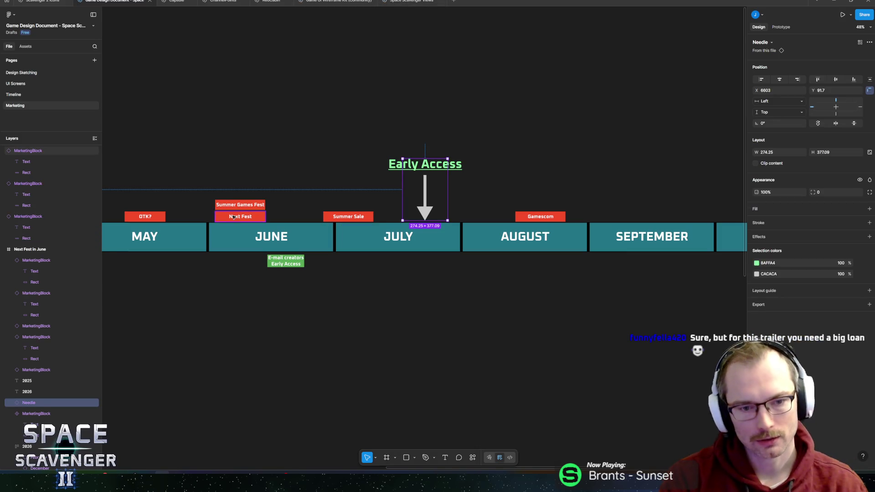
Pan back to the earlier months and select the E-mail creators / Next Fest block.
drag(312, 280, 669, 297)
scroll(704, 280, left, 5)
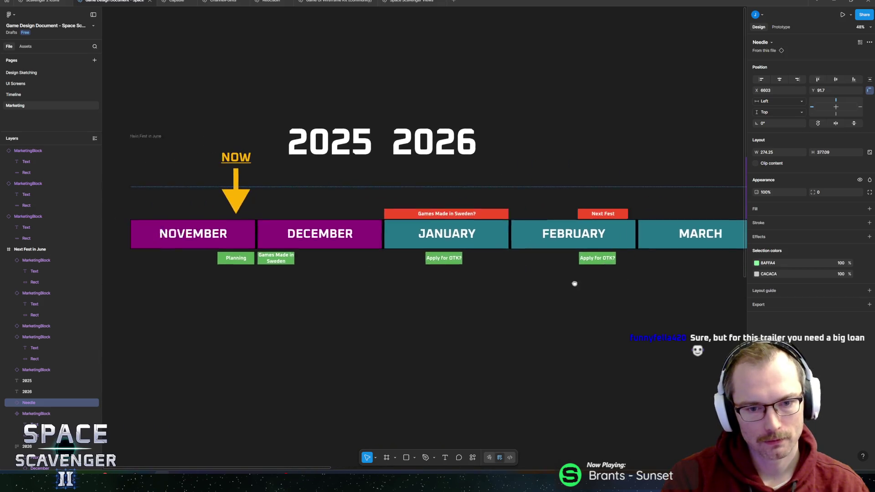
scroll(642, 295, right, 10)
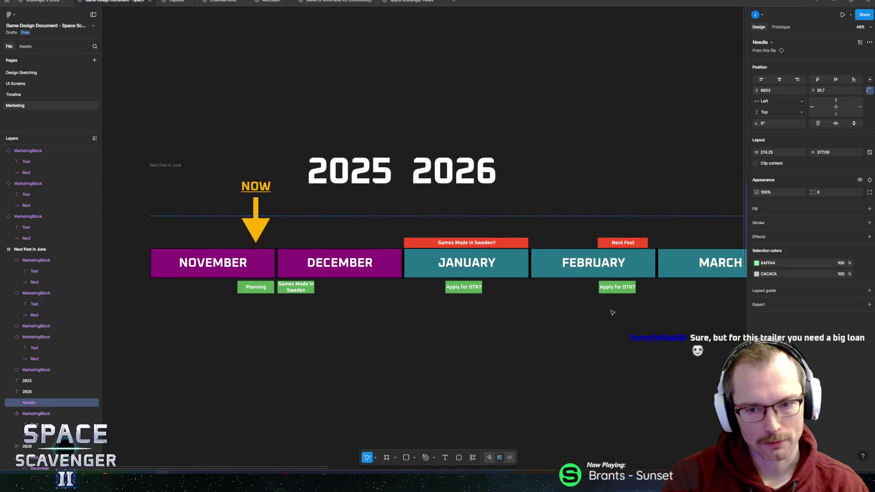
scroll(389, 295, right, 1)
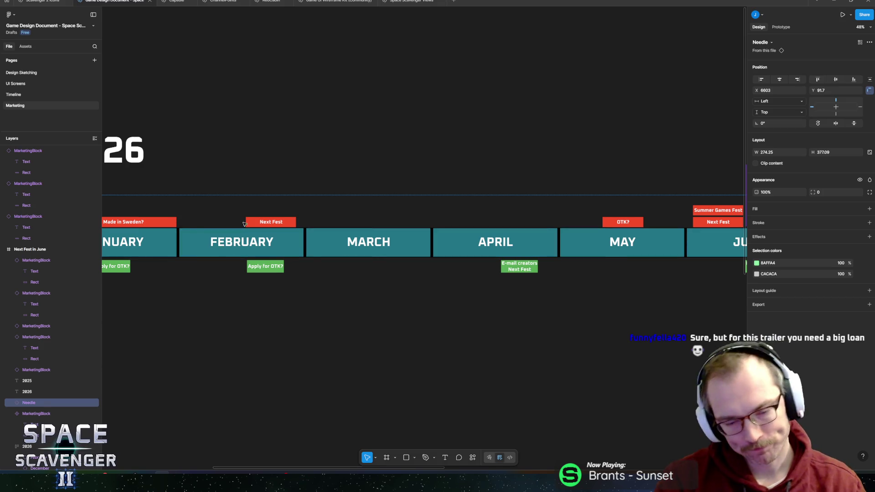
scroll(340, 207, right, 4)
scroll(339, 208, right, 2)
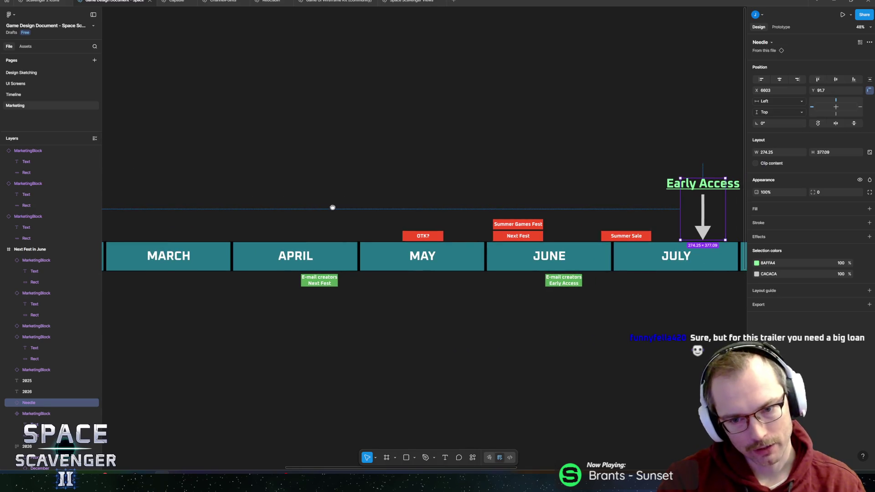
mouse_move(317, 208)
mouse_down()
mouse_move(336, 193)
mouse_move(297, 199)
mouse_up()
click(298, 275)
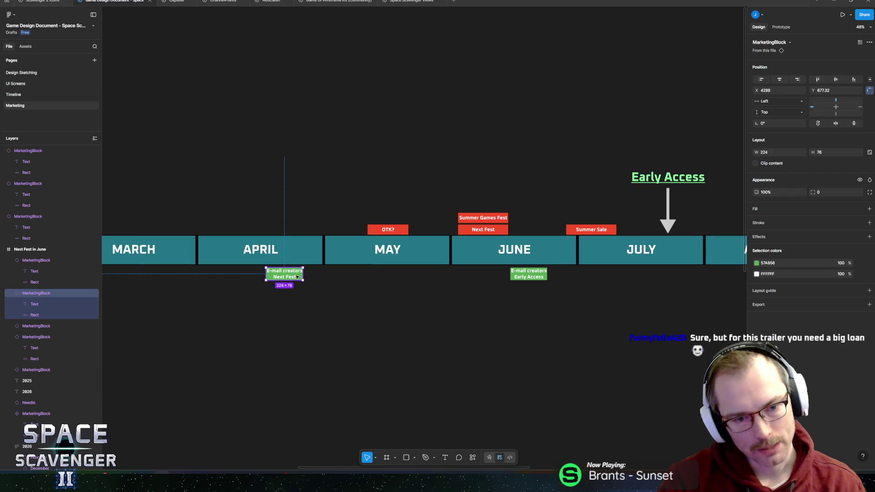
scroll(295, 283, right, 3)
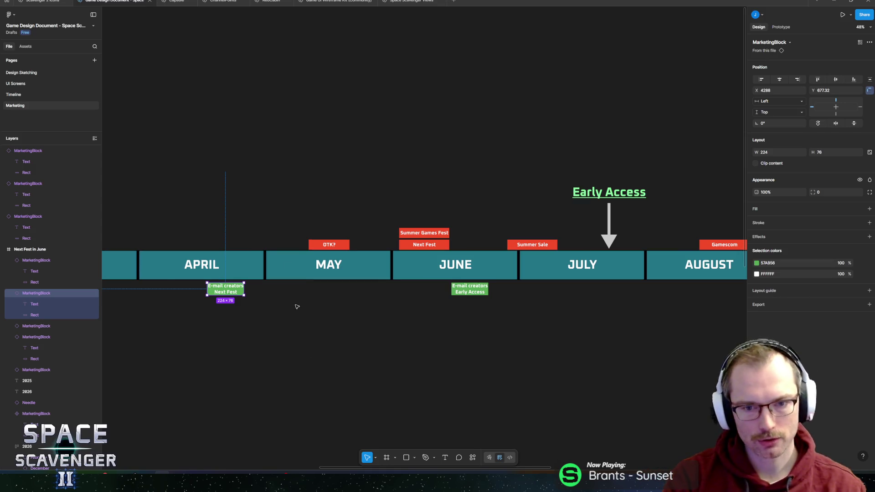
Add a question mark so the December label reads 'Games Made in Sweden?', then view April–August.
scroll(297, 305, left, 10)
scroll(423, 313, left, 3)
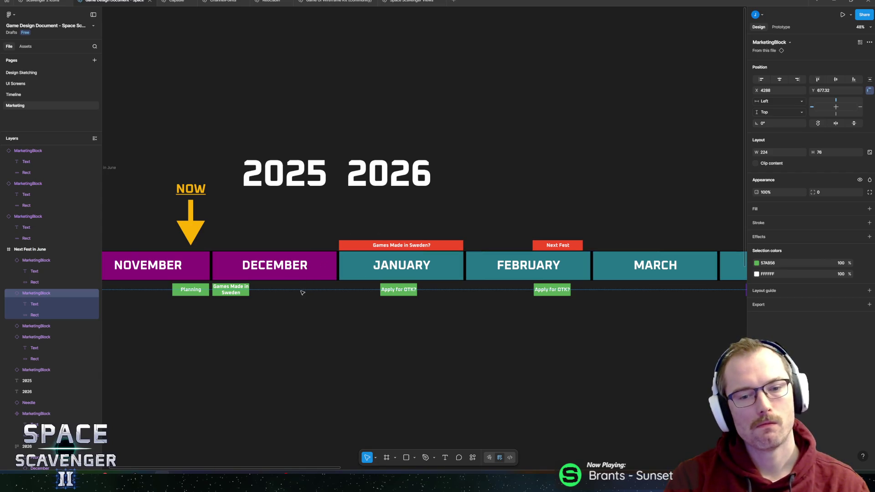
click(234, 293)
double_click(234, 292)
key(Return)
key(Right)
text(?)
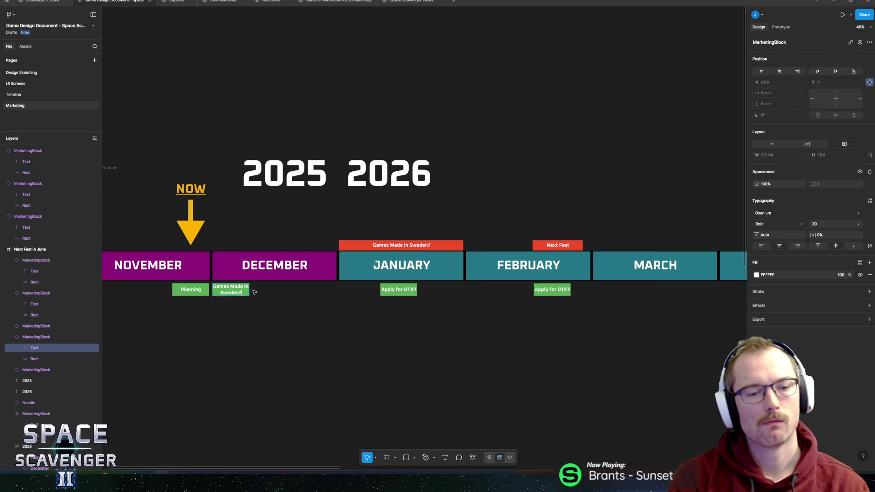
drag(429, 343, 267, 328)
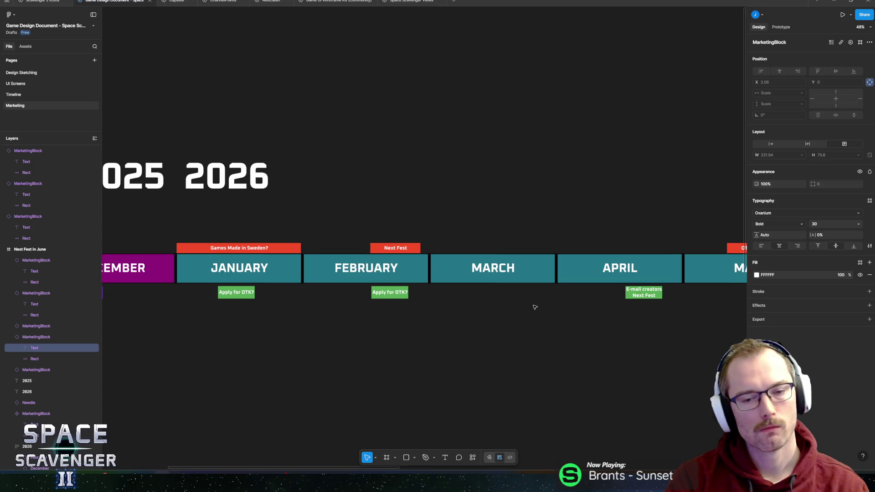
drag(625, 307, 178, 291)
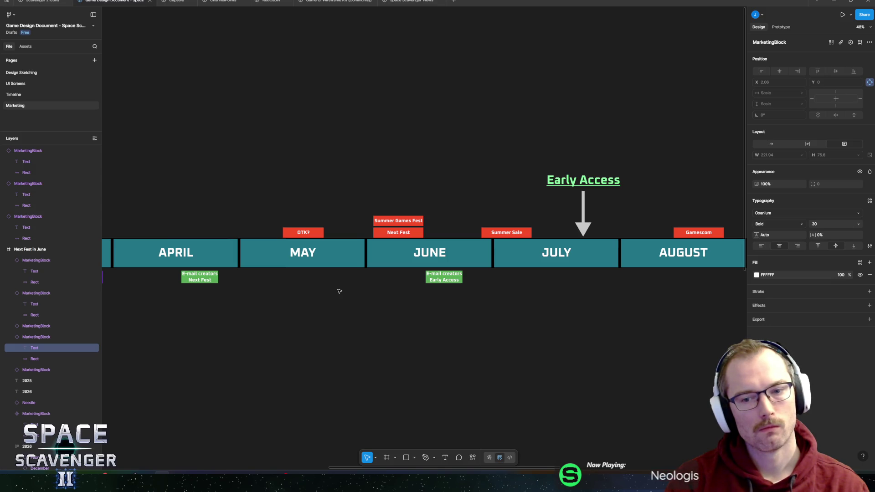
Try moving the Early Access arrow over Summer Sale, then undo the move.
click(560, 236)
scroll(565, 228, right, 5)
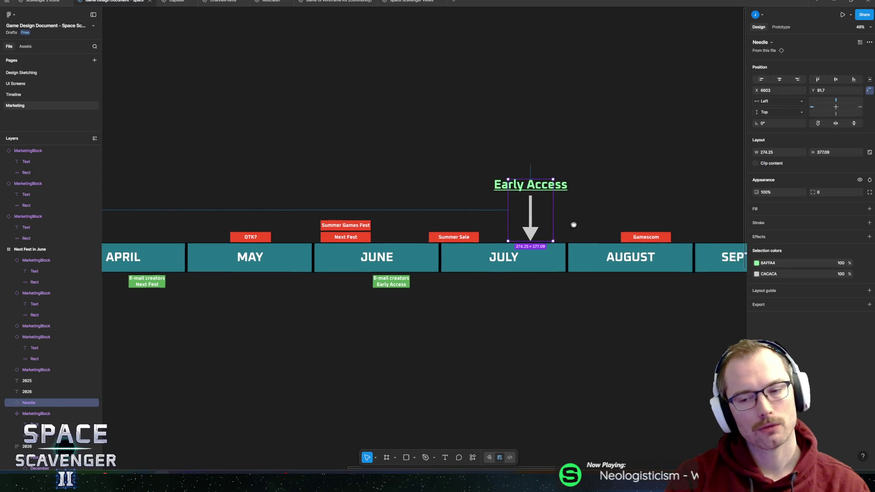
scroll(504, 246, up, 1)
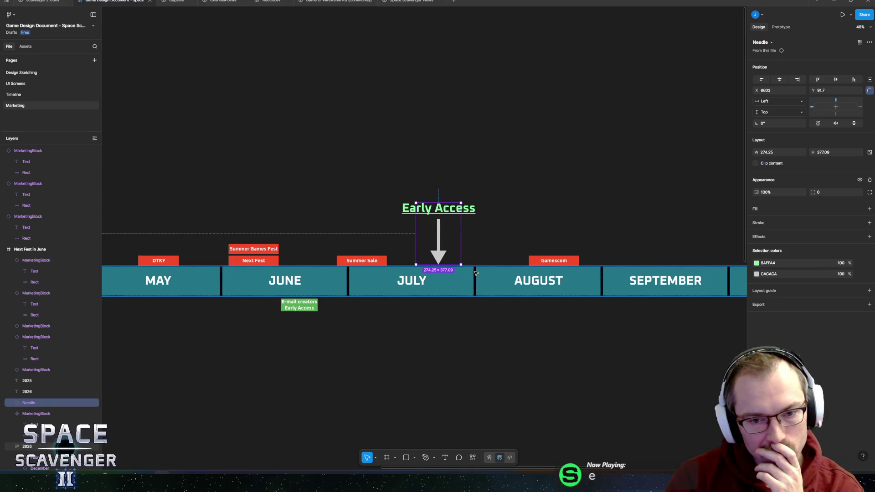
drag(442, 262, 358, 267)
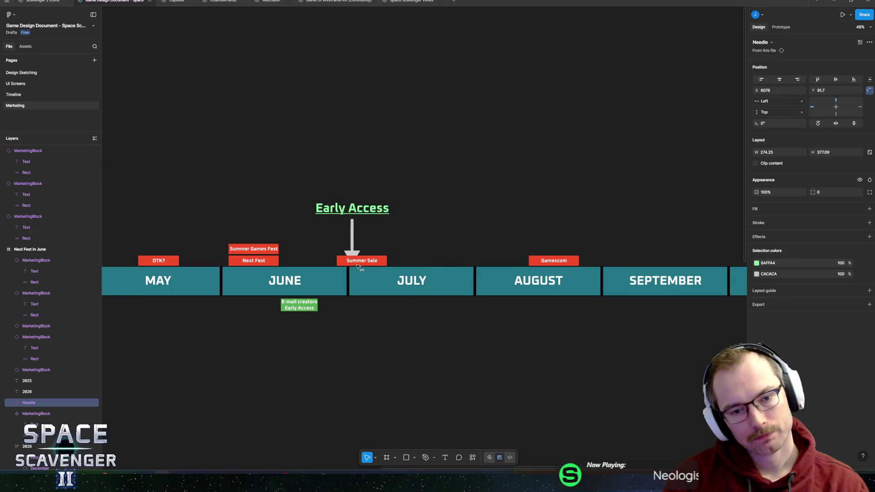
key(ctrl+z)
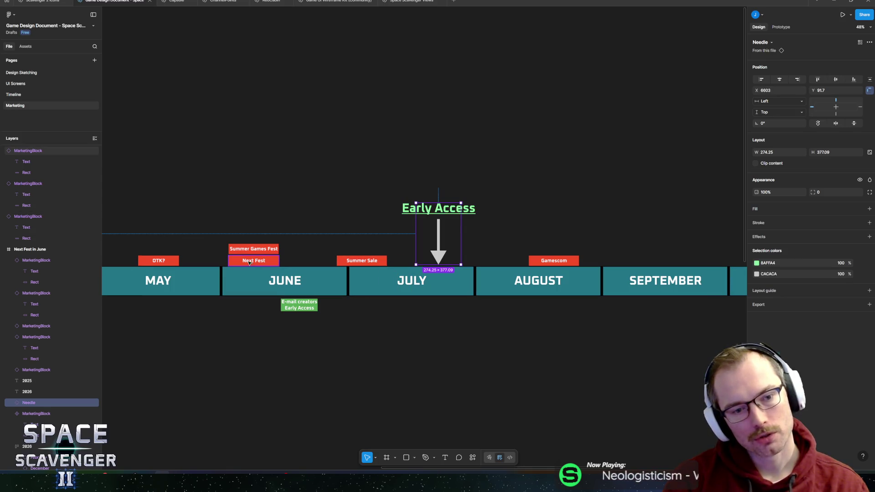
scroll(371, 260, up, 3)
scroll(371, 260, down, 3)
scroll(371, 260, up, 5)
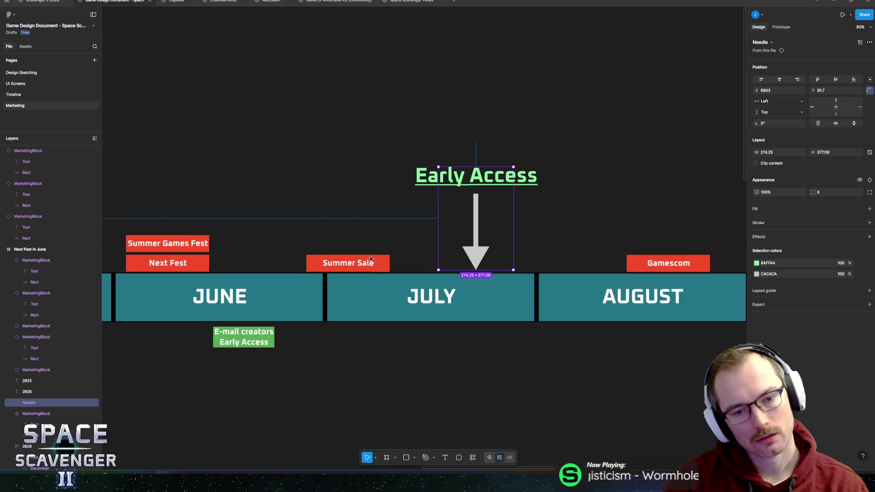
Widen the Summer Sale block to the right.
click(371, 260)
mouse_move(389, 263)
mouse_down()
mouse_move(427, 260)
mouse_move(421, 265)
mouse_up()
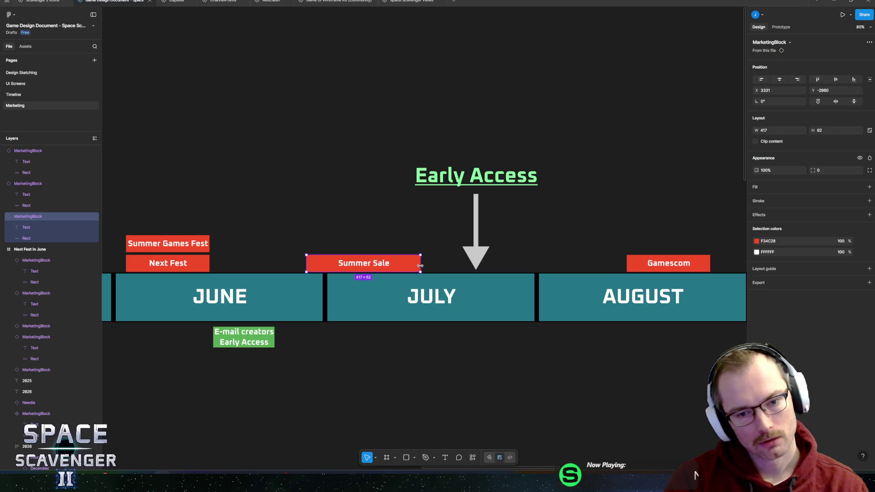
click(421, 339)
scroll(391, 298, down, 3)
scroll(386, 235, left, 5)
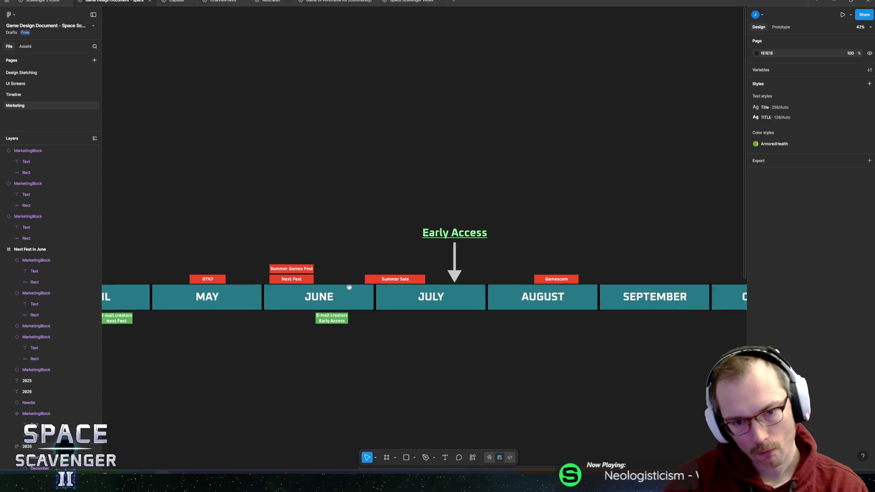
Drag the Early Access arrow across June onto the June/July boundary.
click(607, 254)
mouse_move(607, 254)
mouse_down()
mouse_move(342, 271)
mouse_move(514, 279)
mouse_move(500, 283)
mouse_up()
scroll(500, 283, up, 5)
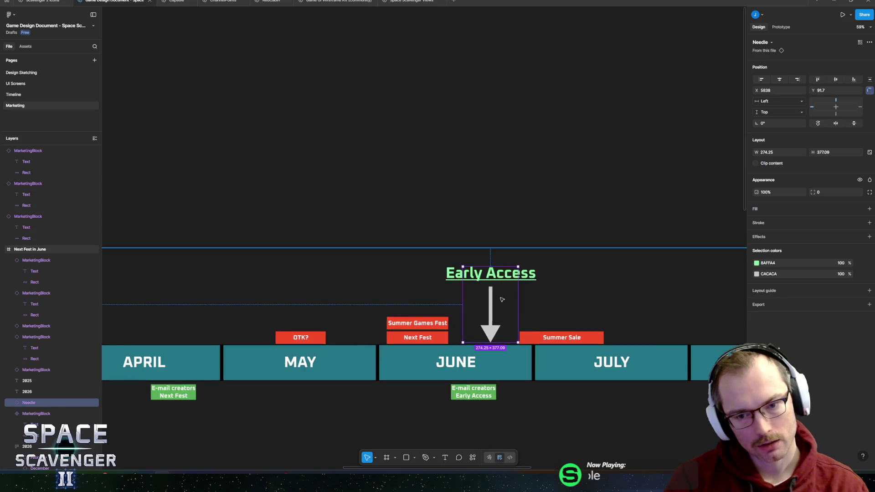
scroll(492, 301, down, 5)
scroll(483, 325, up, 5)
mouse_move(483, 325)
mouse_down()
mouse_move(688, 323)
mouse_move(668, 323)
mouse_up()
scroll(538, 315, down, 4)
scroll(533, 310, up, 3)
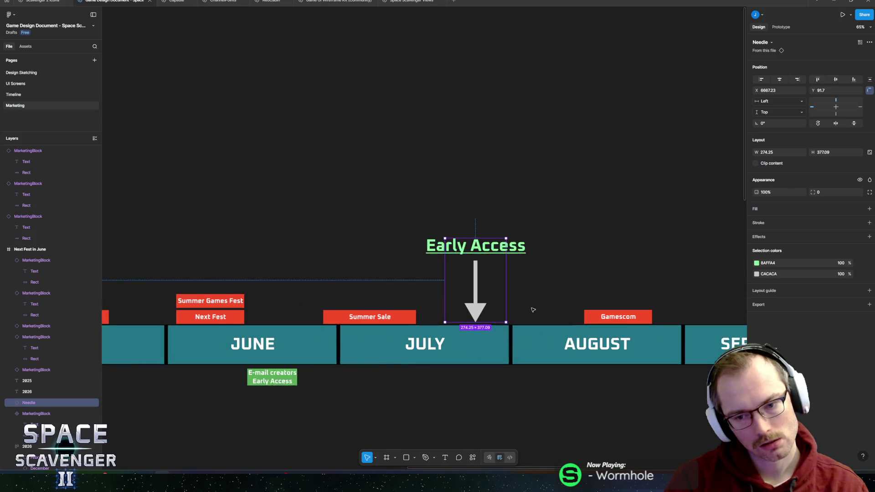
scroll(533, 310, up, 1)
Settle the Early Access arrow at the July/August boundary, pointing at August's start.
mouse_move(471, 319)
mouse_down()
mouse_move(576, 319)
mouse_move(568, 319)
mouse_up()
scroll(456, 315, down, 5)
scroll(456, 314, left, 10)
scroll(327, 303, right, 10)
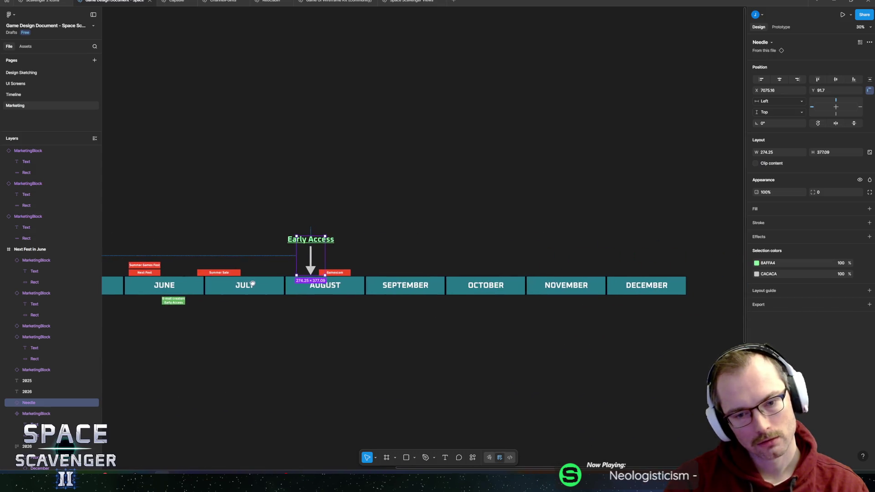
scroll(327, 303, left, 2)
scroll(328, 303, up, 5)
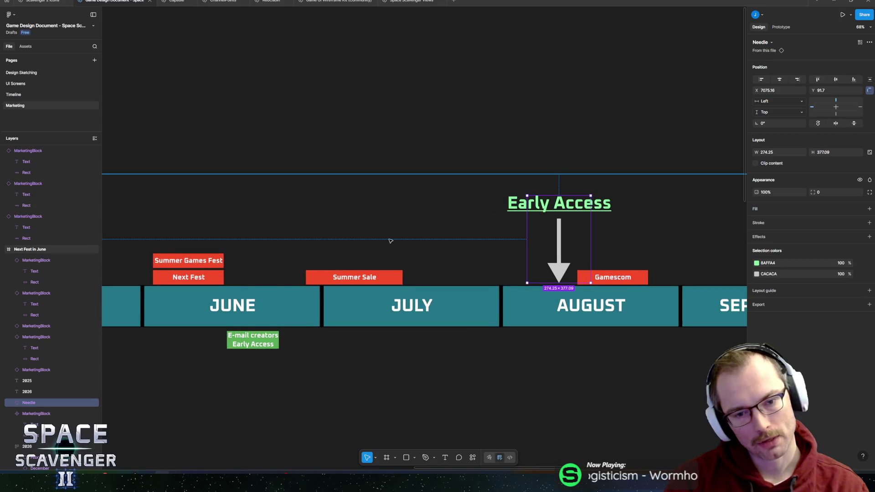
scroll(474, 310, right, 2)
scroll(478, 314, up, 2)
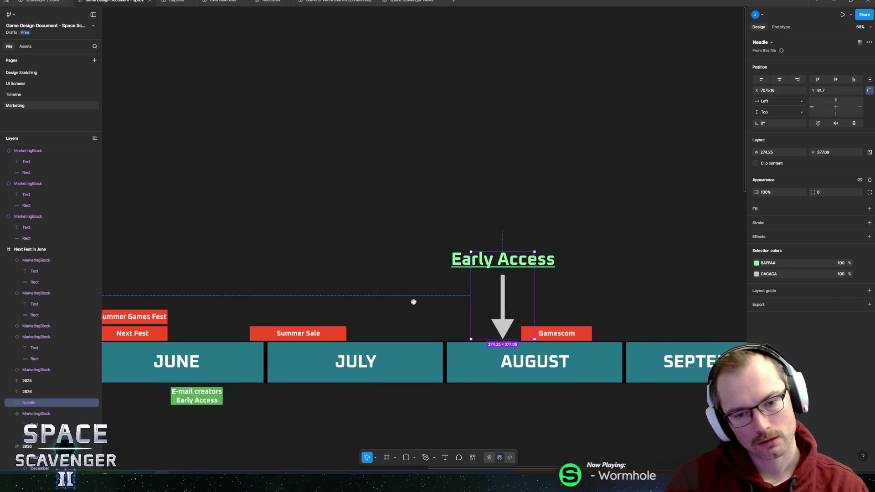
mouse_move(503, 326)
mouse_down()
mouse_move(397, 333)
mouse_move(514, 327)
mouse_move(487, 328)
mouse_up()
scroll(424, 303, down, 5)
scroll(456, 291, left, 5)
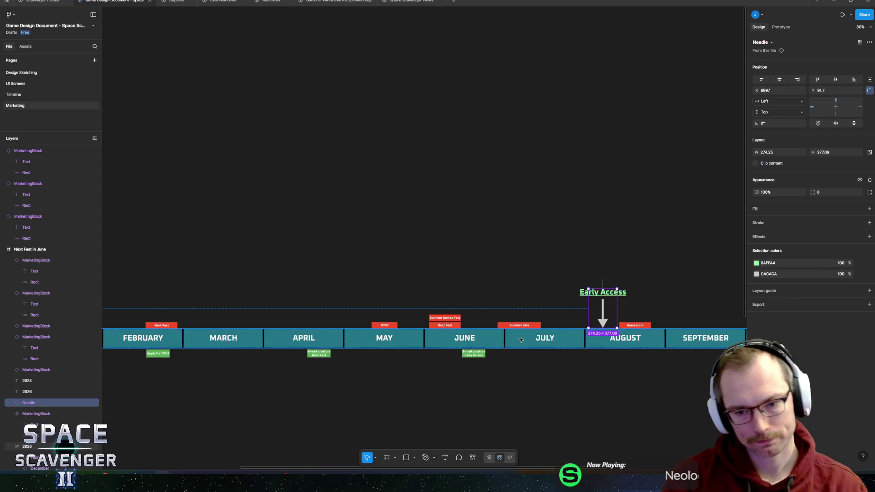
scroll(465, 294, left, 3)
mouse_move(465, 294)
mouse_down()
mouse_move(400, 305)
mouse_move(590, 277)
mouse_move(553, 285)
mouse_up()
scroll(445, 291, left, 5)
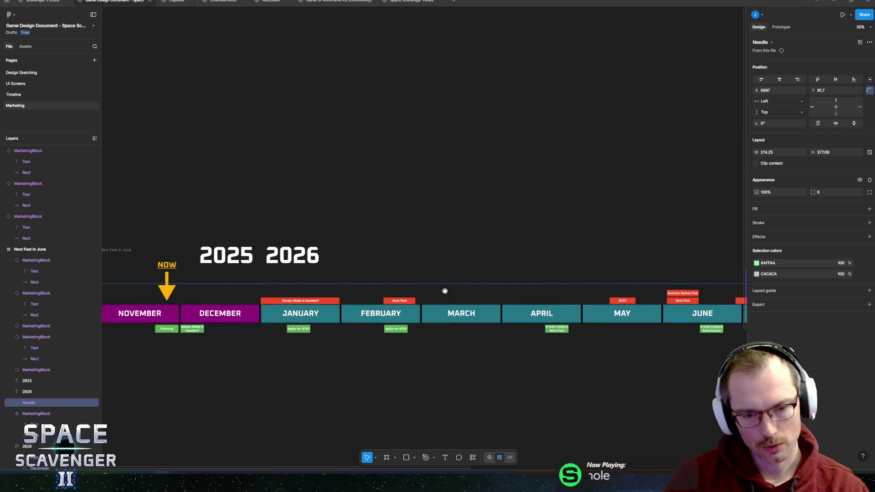
Draw a tall rectangle between 2025 and 2026 as the year divider.
scroll(442, 308, up, 2)
scroll(410, 330, up, 3)
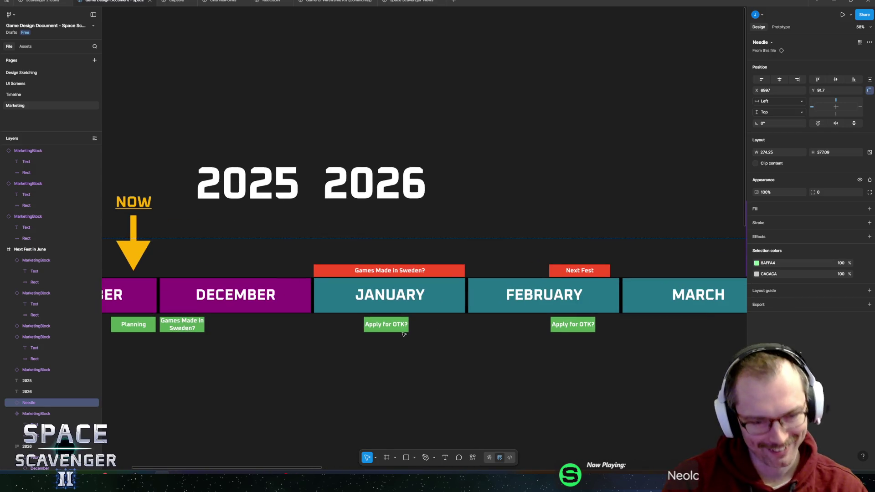
scroll(340, 339, up, 1)
scroll(416, 338, left, 3)
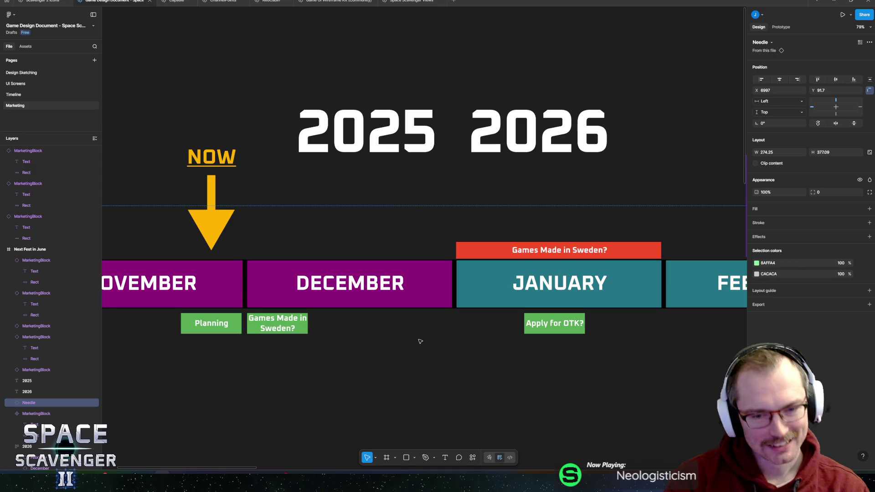
scroll(411, 337, right, 5)
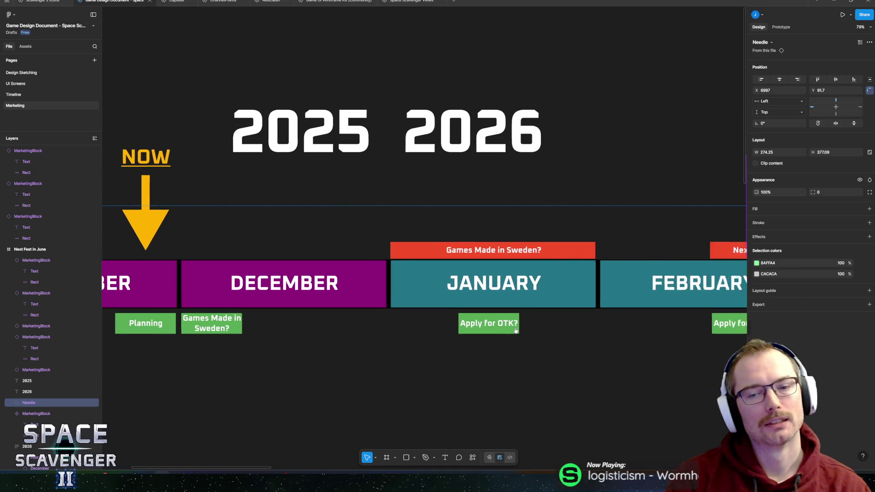
scroll(397, 328, down, 3)
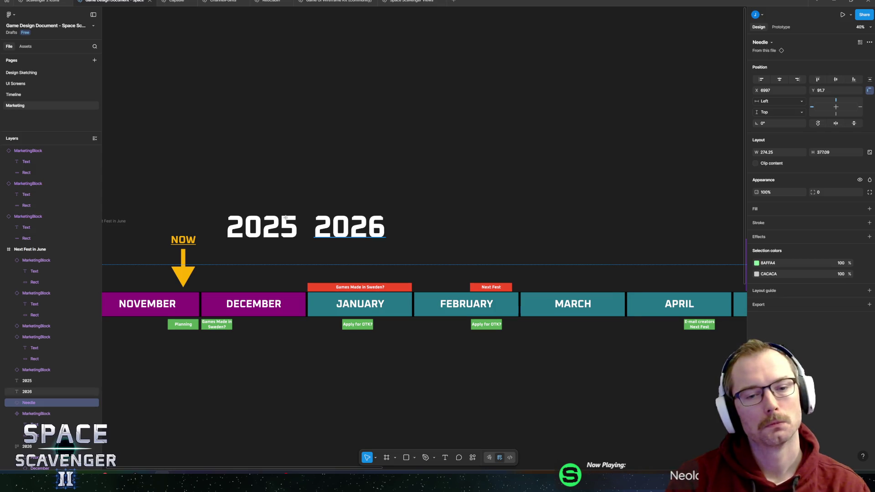
key(r)
mouse_move(301, 165)
mouse_down()
mouse_move(302, 292)
mouse_move(307, 272)
mouse_up()
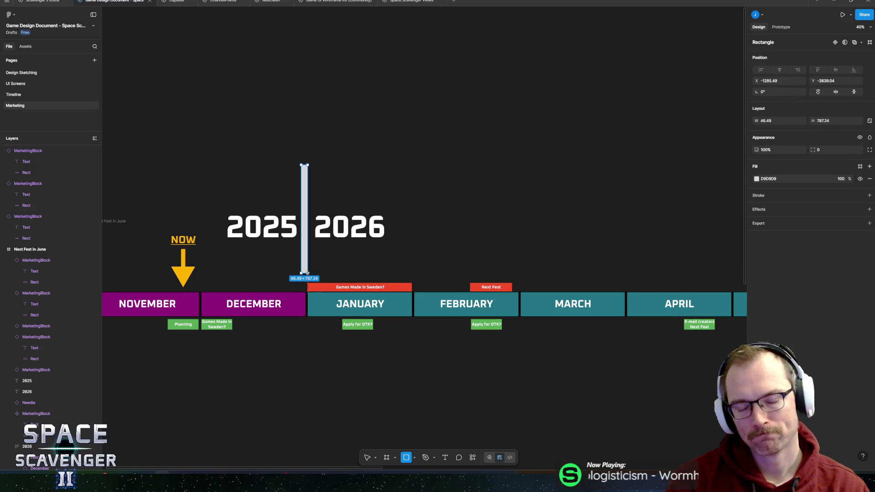
drag(307, 272, 315, 281)
Narrow the year divider bar to about 20 wide.
scroll(314, 314, up, 5)
scroll(314, 314, up, 3)
scroll(301, 378, down, 5)
ctrl+scroll(321, 292, up, 5)
drag(324, 288, 327, 288)
scroll(478, 228, down, 4)
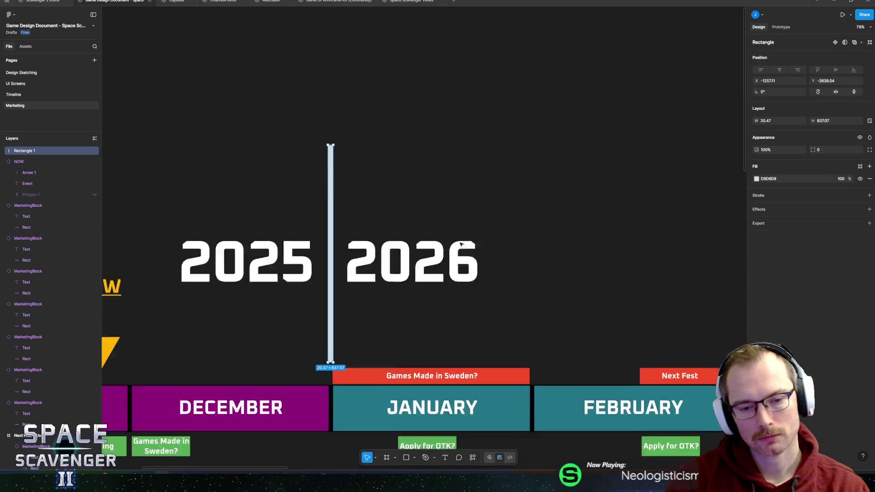
ctrl+scroll(455, 214, down, 5)
scroll(442, 218, right, 3)
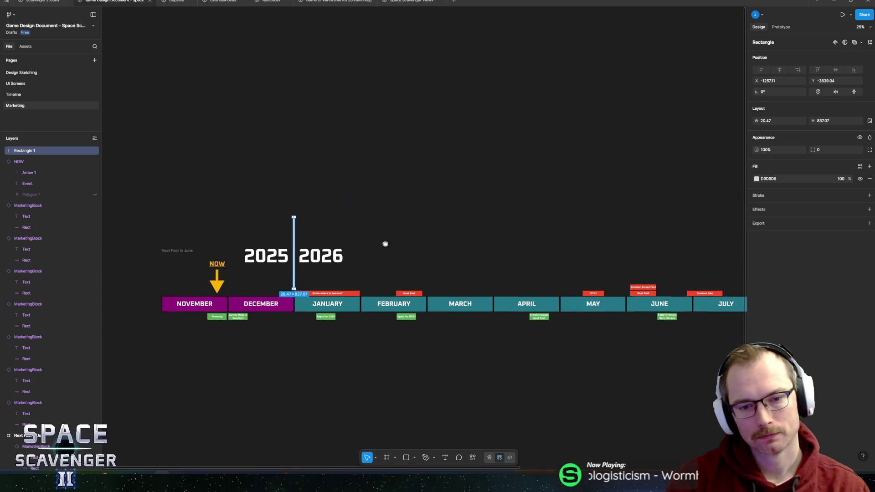
key(Escape)
Stretch the divider bar down below the month blocks.
ctrl+scroll(283, 295, up, 5)
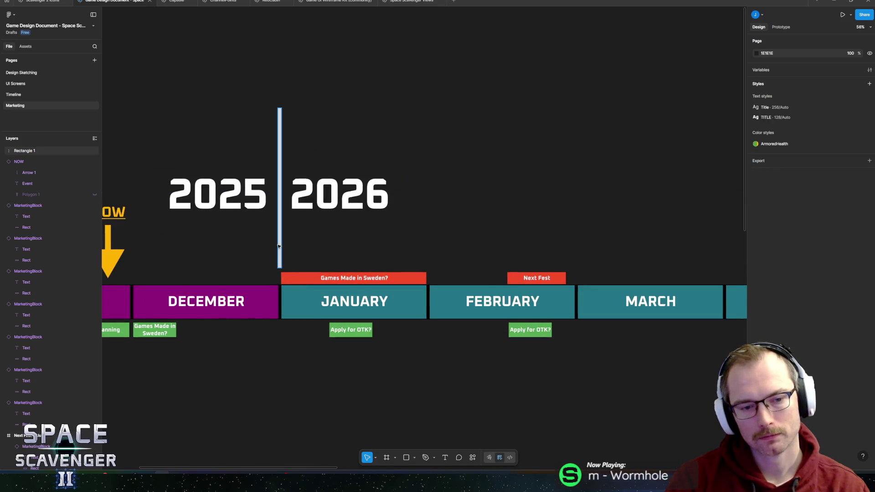
click(279, 266)
drag(279, 268, 272, 371)
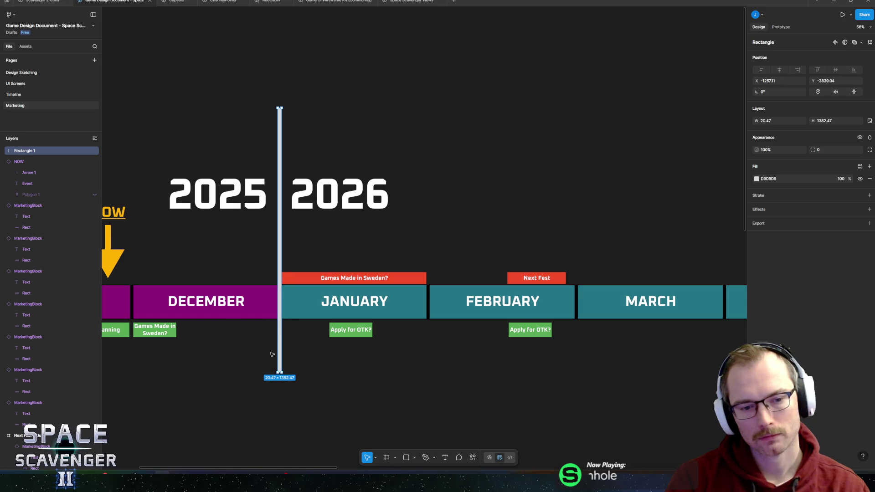
ctrl+scroll(275, 233, up, 5)
drag(296, 233, 293, 236)
click(582, 163)
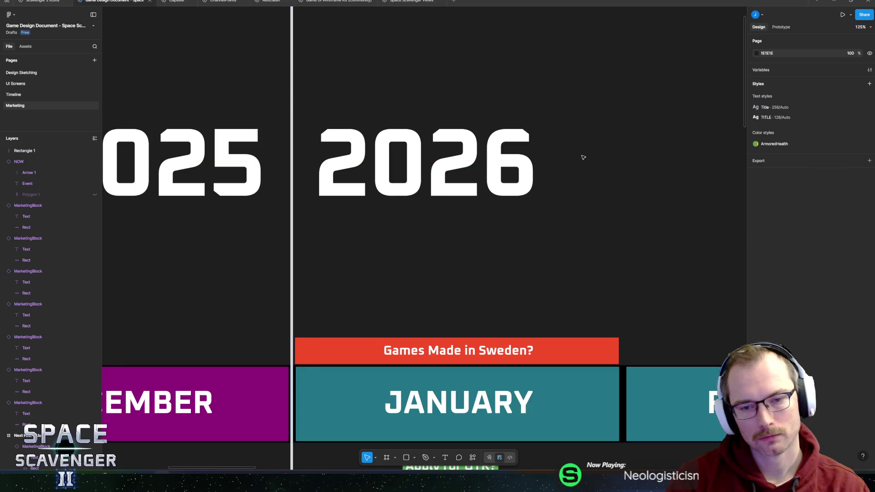
ctrl+scroll(580, 180, down, 10)
scroll(494, 188, right, 5)
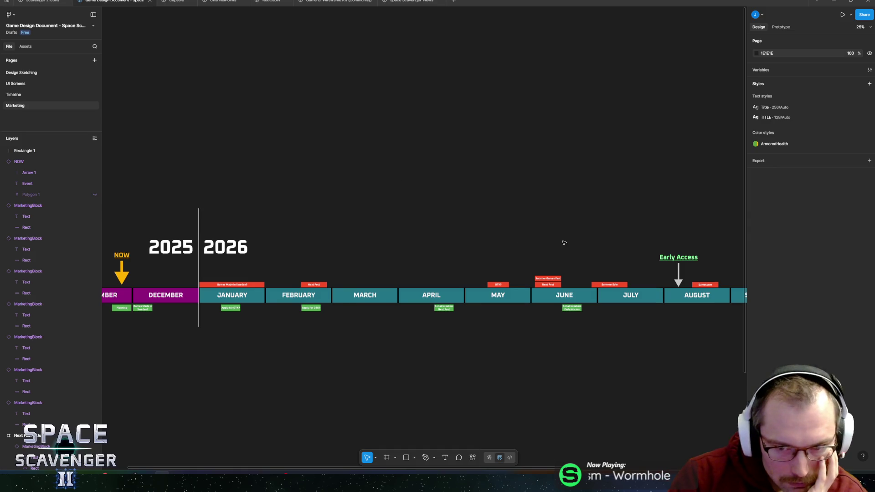
scroll(484, 238, right, 3)
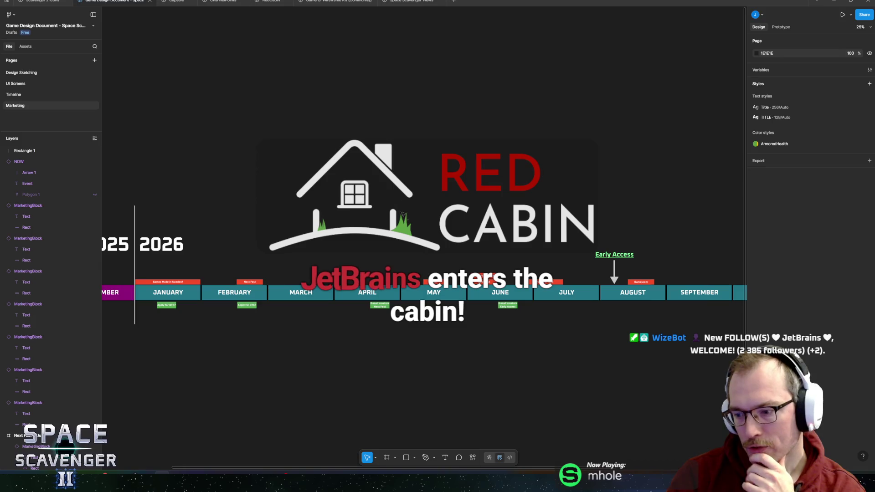
Extend the divider line further down to about H 1504, then view January–May.
mouse_move(319, 262)
mouse_down()
mouse_move(567, 266)
mouse_move(451, 265)
mouse_move(470, 254)
mouse_move(624, 274)
mouse_move(518, 238)
mouse_up()
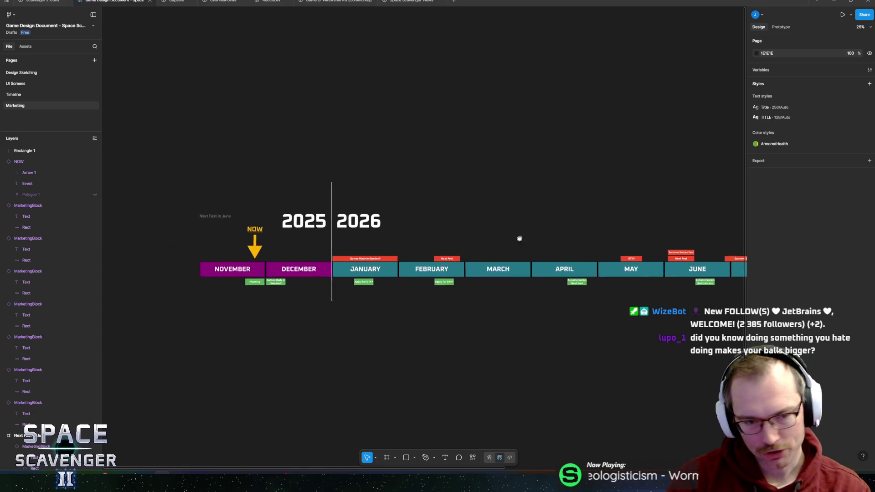
scroll(337, 255, up, 5)
click(326, 347)
scroll(339, 349, up, 5)
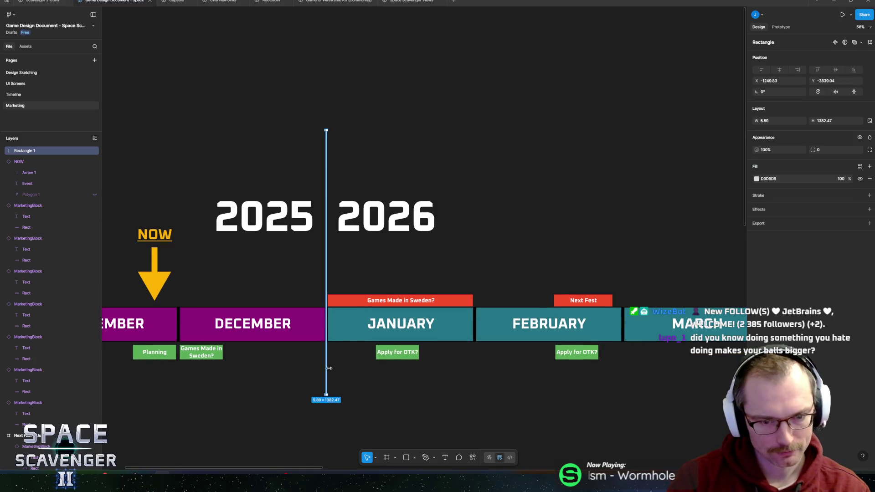
drag(359, 347, 450, 327)
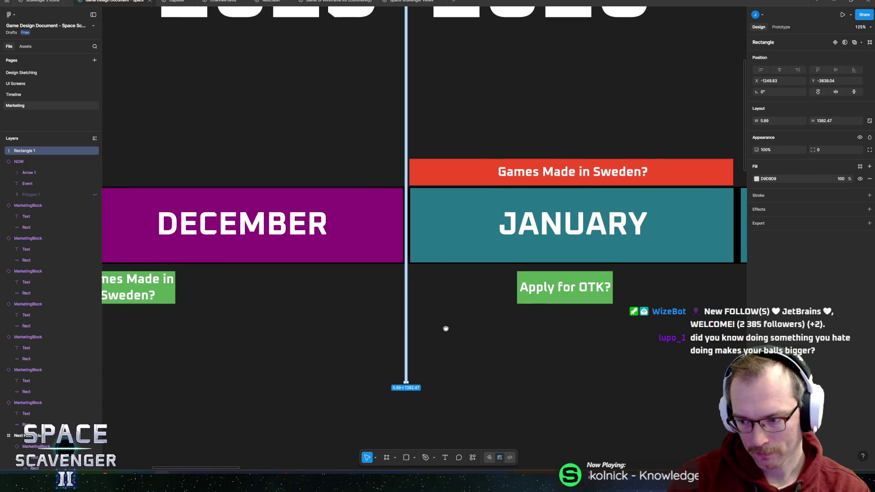
scroll(426, 389, up, 5)
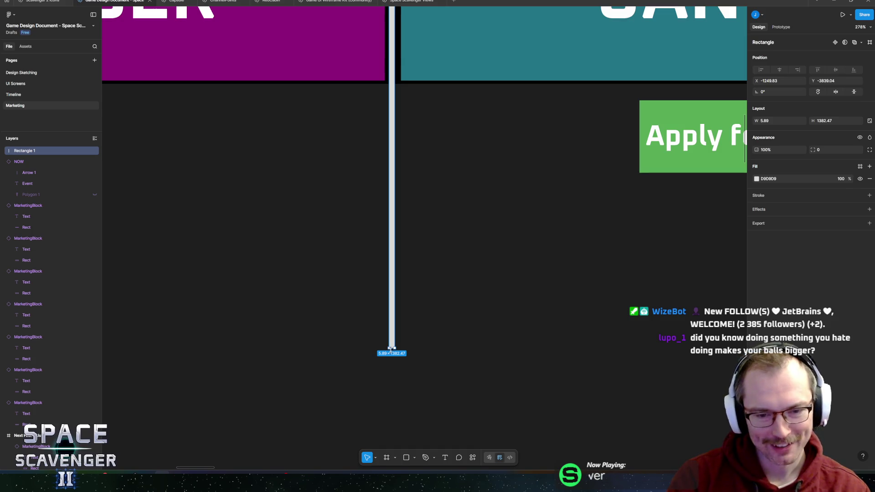
drag(391, 351, 391, 453)
scroll(410, 319, down, 5)
scroll(410, 319, down, 5)
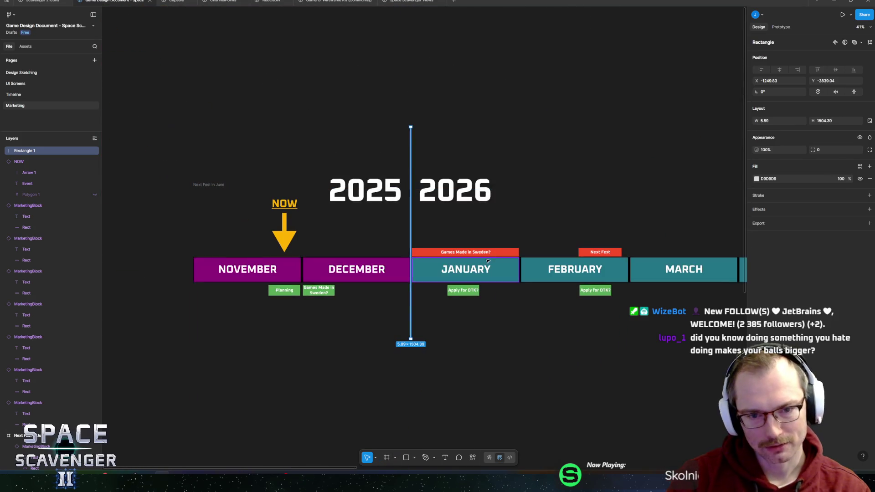
scroll(592, 296, right, 2)
mouse_move(665, 282)
mouse_down()
mouse_move(391, 289)
mouse_move(512, 279)
mouse_move(805, 283)
mouse_move(324, 279)
mouse_move(669, 285)
mouse_move(437, 278)
mouse_move(373, 272)
mouse_move(338, 256)
mouse_up()
Inspect the Early Access needle above August, with September alongside.
drag(465, 252, 358, 259)
scroll(359, 260, up, 5)
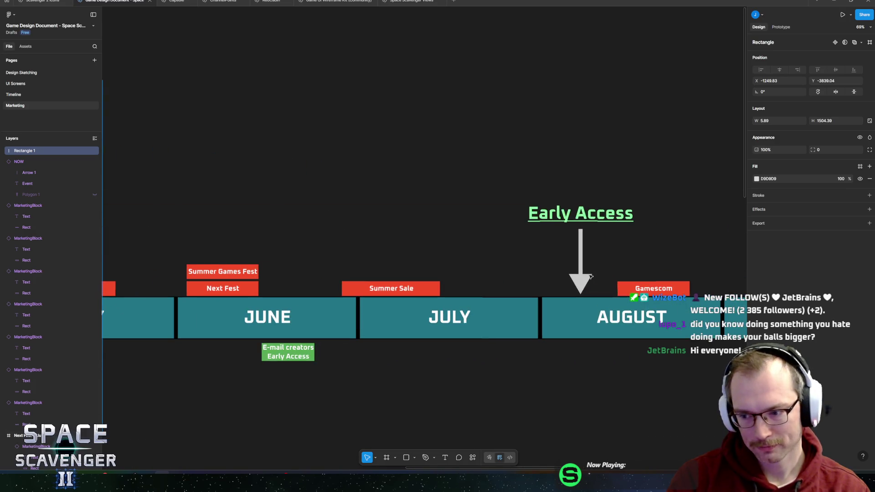
click(493, 258)
mouse_move(536, 223)
mouse_down()
mouse_move(520, 260)
mouse_move(651, 264)
mouse_move(621, 264)
mouse_up()
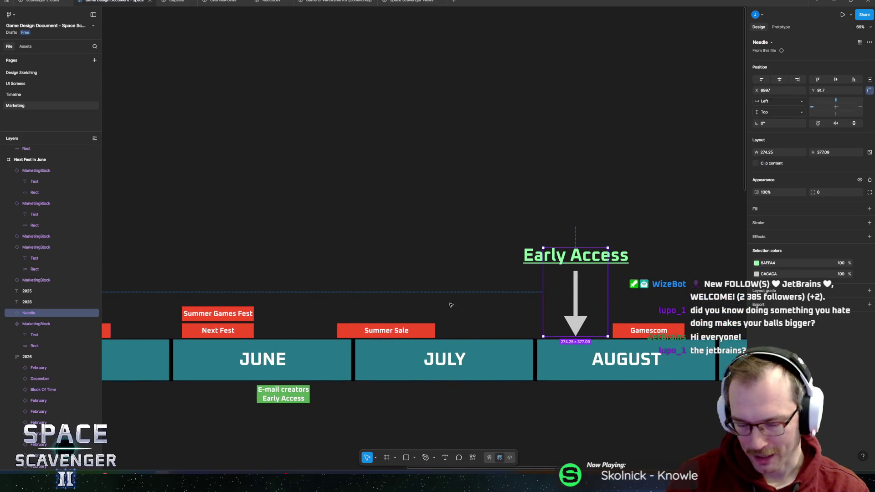
mouse_move(87, 473)
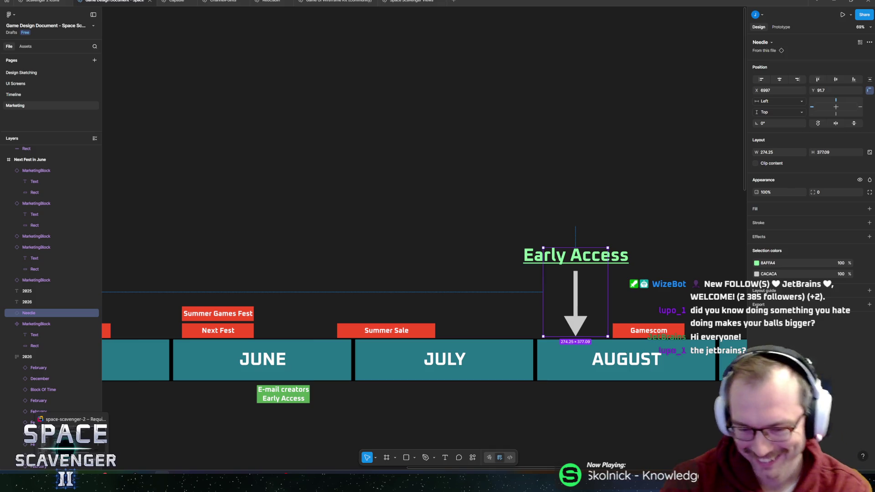
mouse_move(555, 361)
mouse_down()
mouse_move(385, 348)
mouse_move(417, 342)
mouse_up()
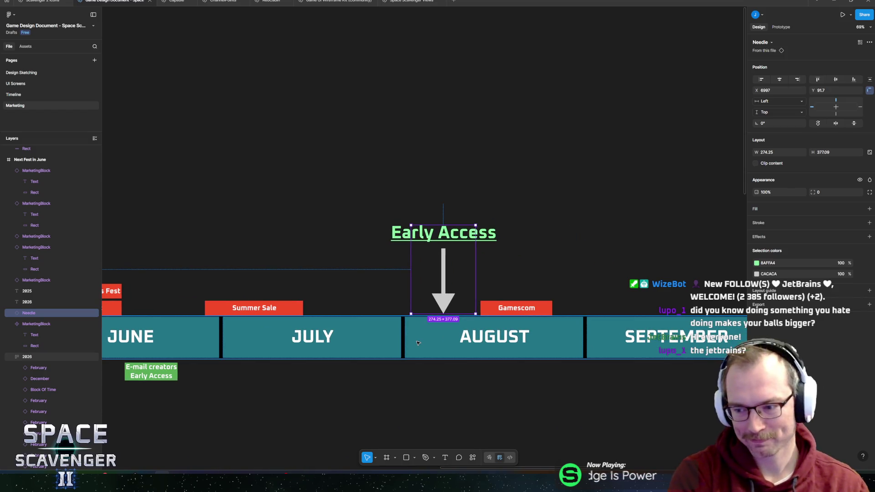
Pan back to January–April beside the 2025/2026 divider and switch to Rider.
scroll(460, 310, up, 3)
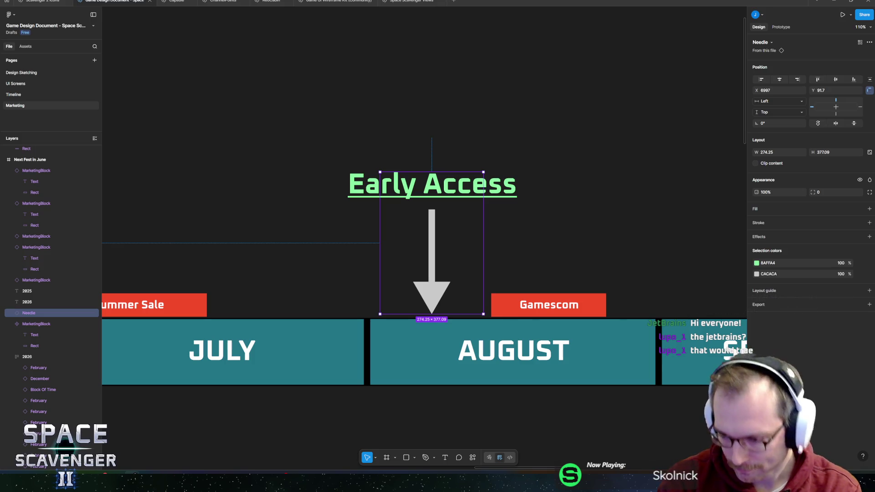
scroll(571, 259, down, 5)
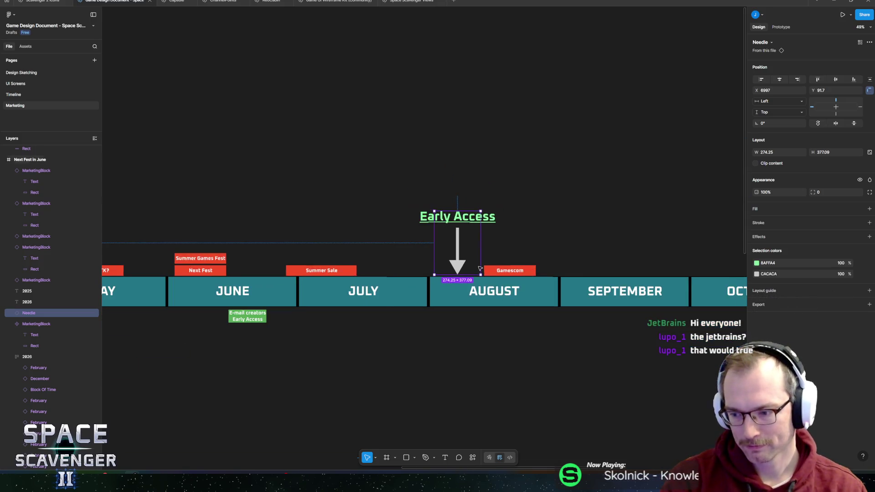
scroll(190, 347, left, 10)
scroll(190, 348, left, 10)
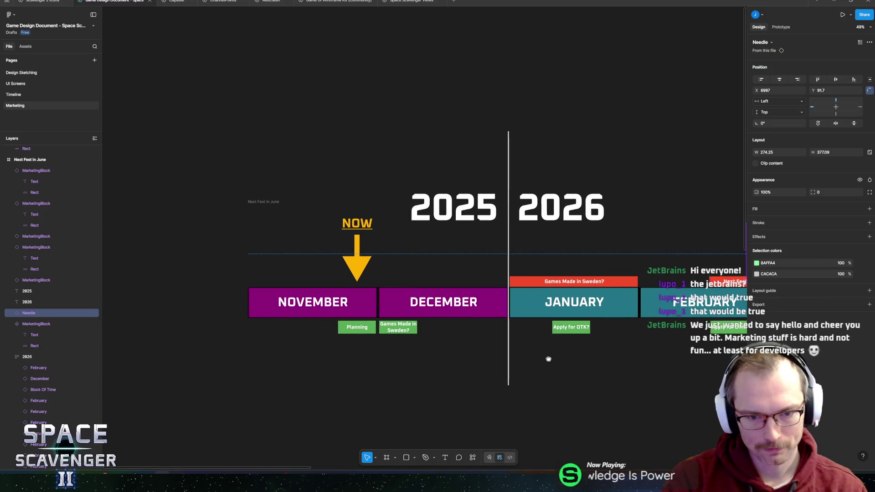
scroll(451, 344, right, 10)
drag(390, 342, 428, 344)
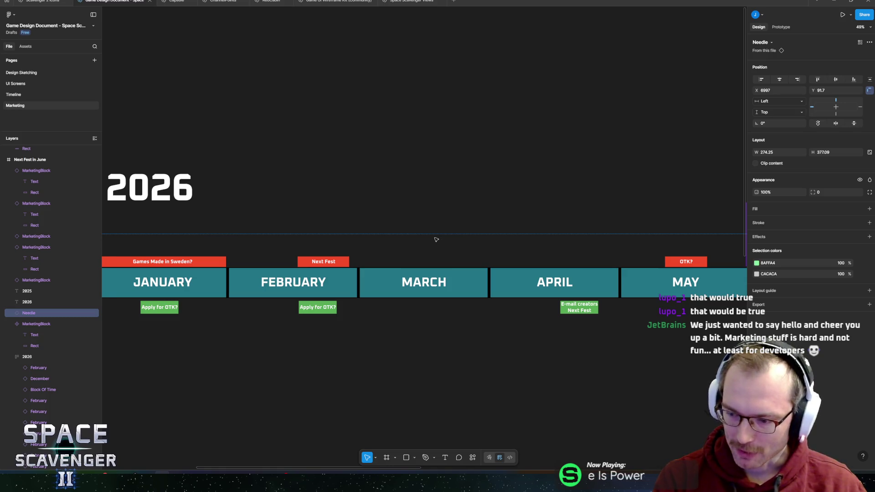
scroll(436, 240, left, 3)
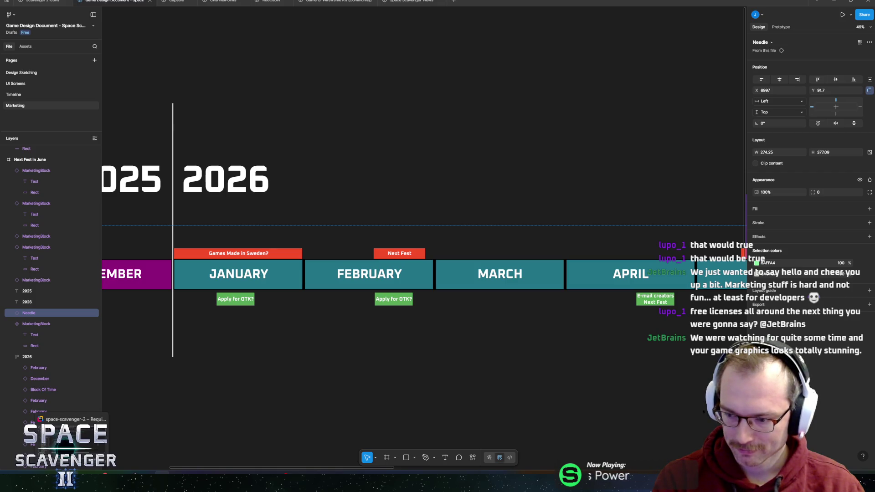
key(alt+Tab)
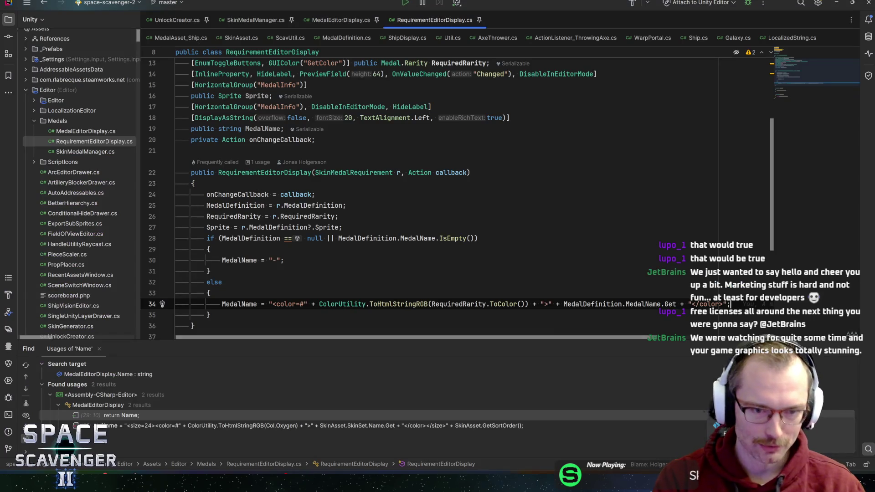
Delete the 'using RCUtil;' and 'using Sirenix.Utilities;' lines from RequirementEditorDisplay.cs.
scroll(456, 195, down, 3)
scroll(455, 195, up, 8)
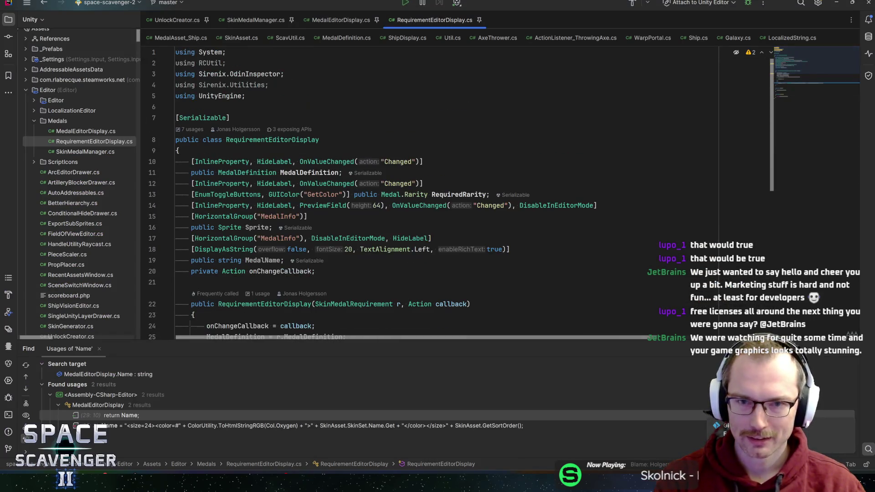
key(ctrl+y)
key(Down)
key(ctrl+y)
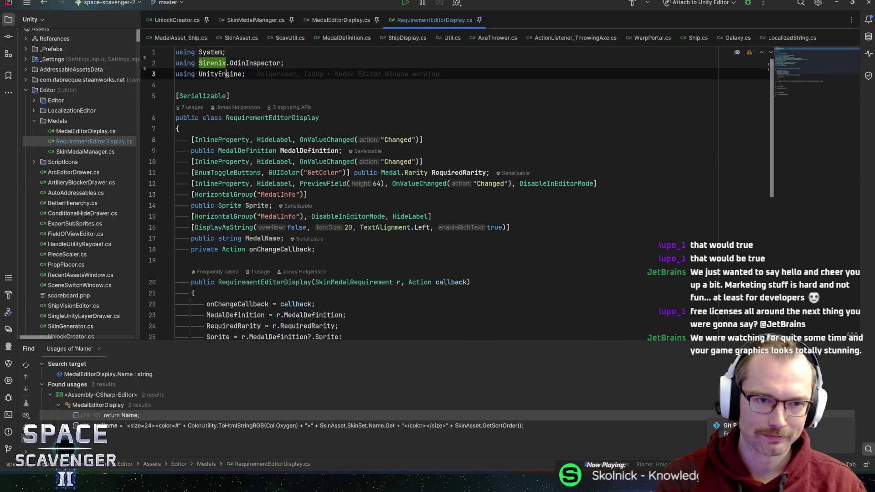
click(246, 74)
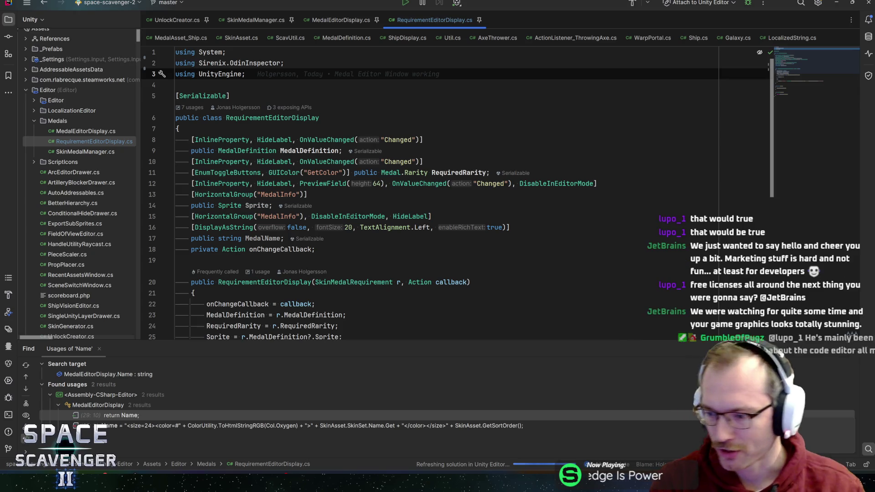
Scroll through the file to empty line 35, then return to the Figma timeline.
scroll(456, 196, down, 3)
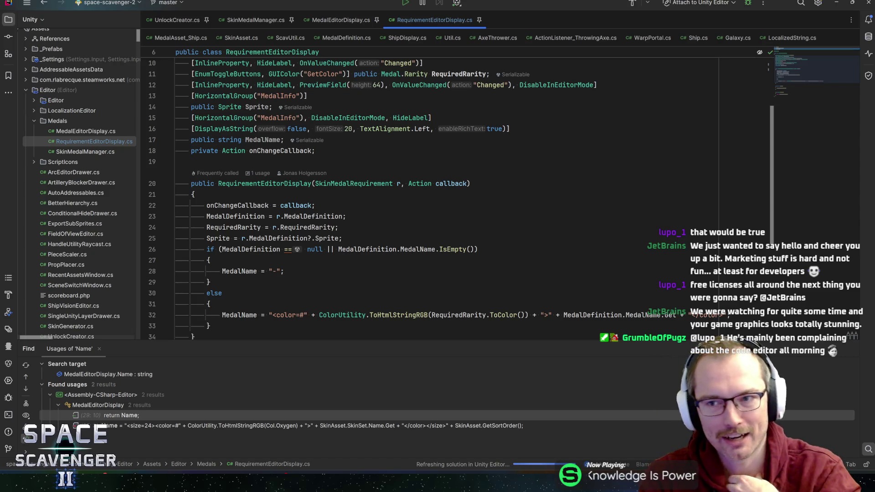
scroll(797, 55, up, 5)
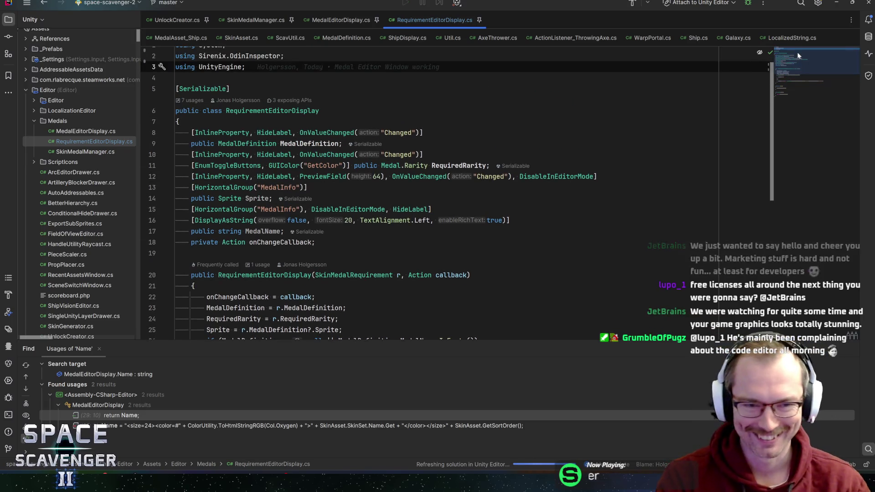
scroll(798, 55, down, 5)
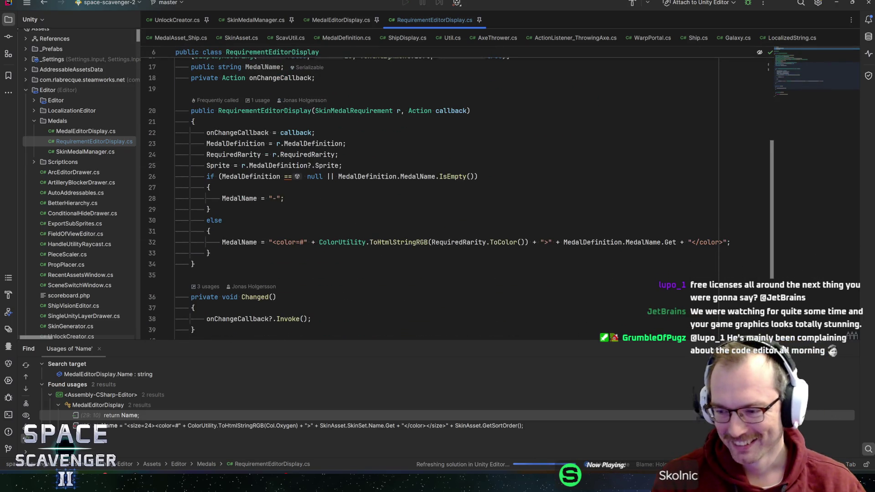
scroll(319, 205, down, 2)
click(274, 209)
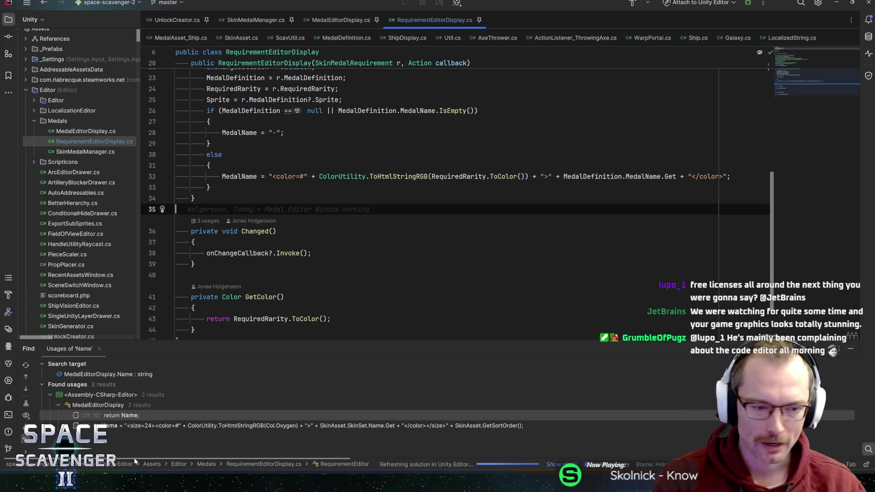
click(135, 483)
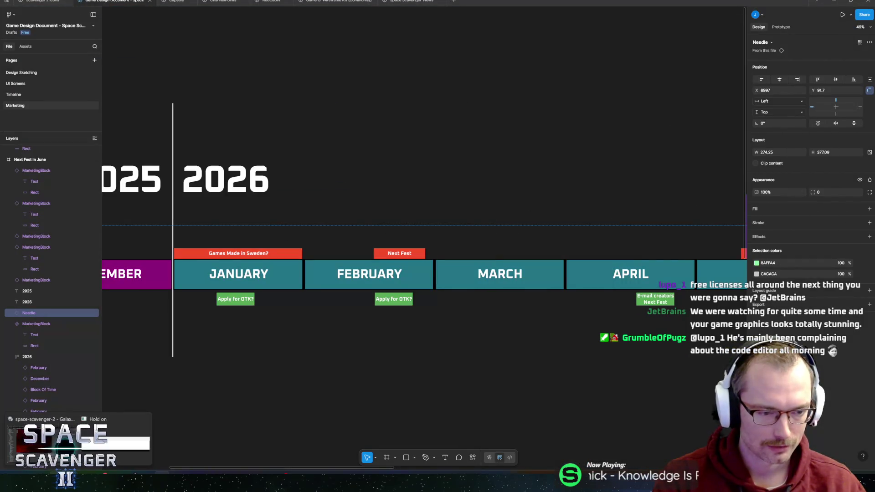
scroll(500, 297, right, 3)
scroll(501, 297, down, 3)
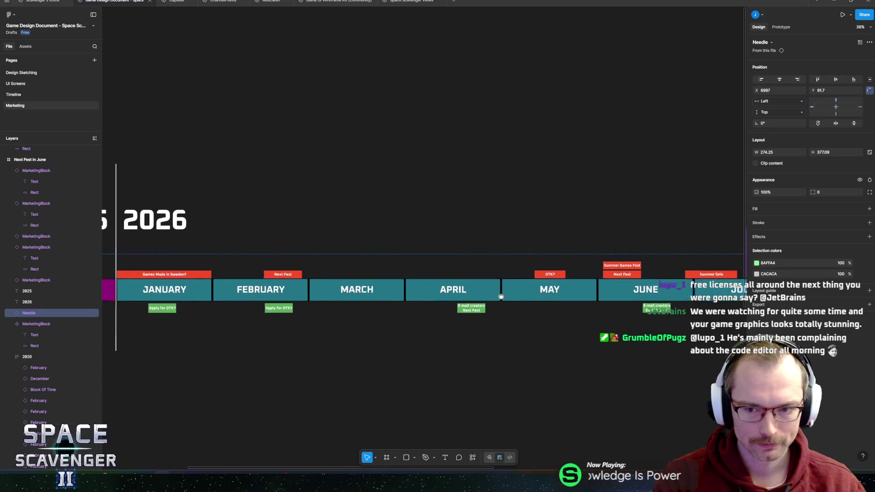
scroll(284, 305, right, 5)
click(416, 217)
mouse_move(422, 215)
mouse_down()
mouse_move(400, 205)
mouse_move(408, 204)
mouse_up()
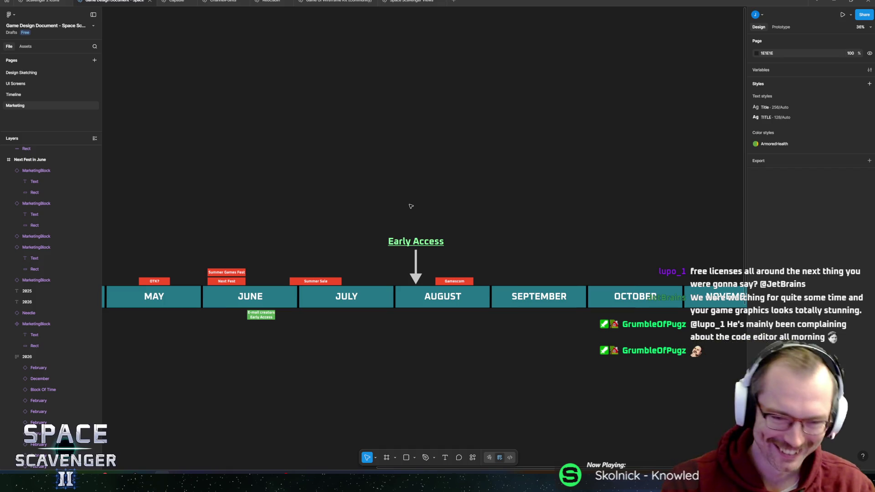
click(415, 266)
drag(358, 261, 564, 238)
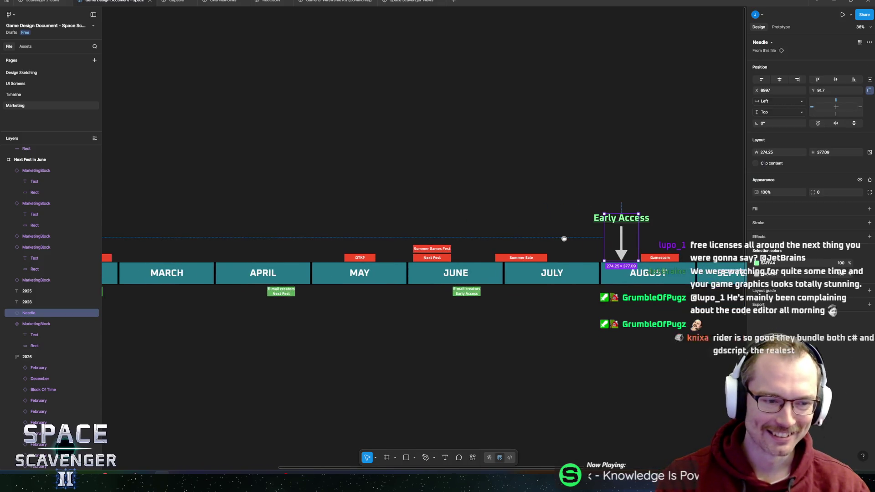
mouse_move(379, 237)
mouse_down()
mouse_move(439, 232)
mouse_move(396, 230)
mouse_up()
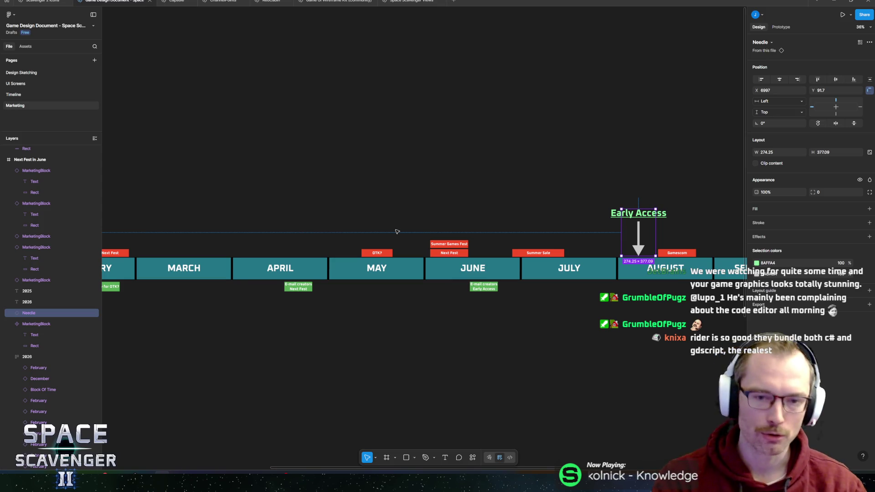
scroll(484, 248, left, 15)
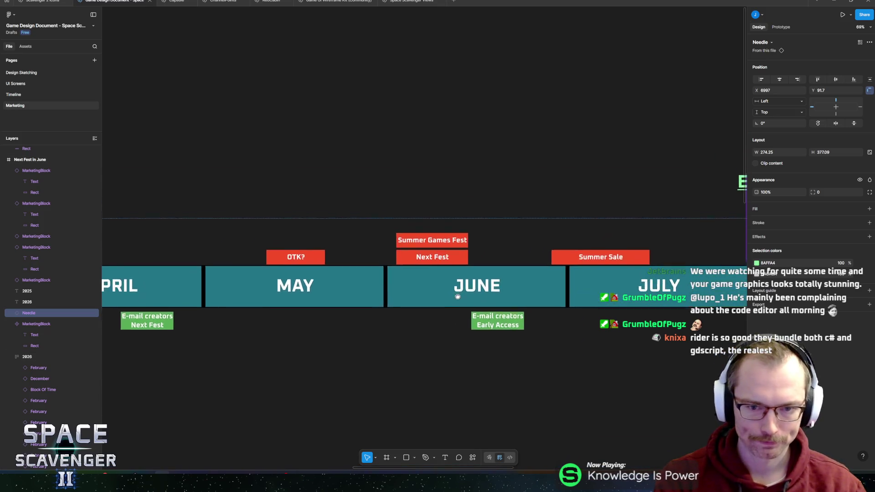
scroll(699, 273, left, 5)
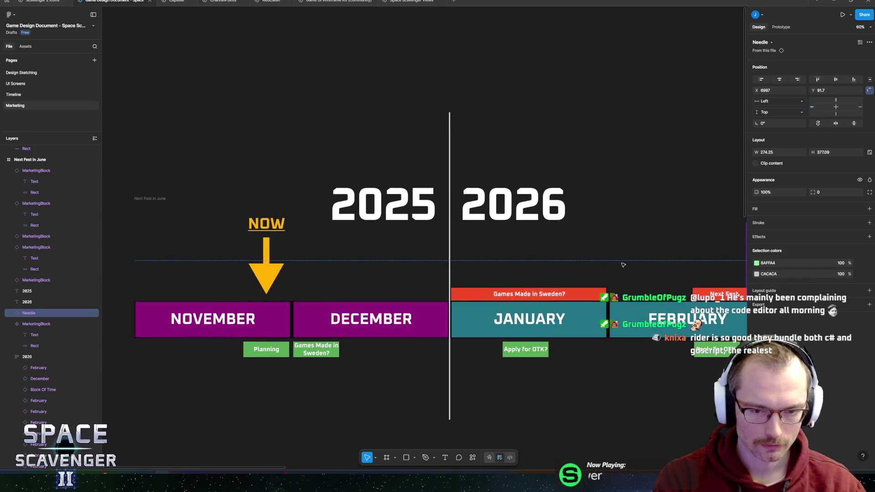
Select the 2026 and 2025 year headings and move both down slightly.
click(494, 200)
shift+click(385, 206)
drag(498, 198, 498, 223)
Drag the Next Fest in June frame's top edge up to a height of 2052.
click(342, 203)
drag(342, 201, 351, 94)
scroll(474, 179, right, 5)
scroll(474, 180, down, 5)
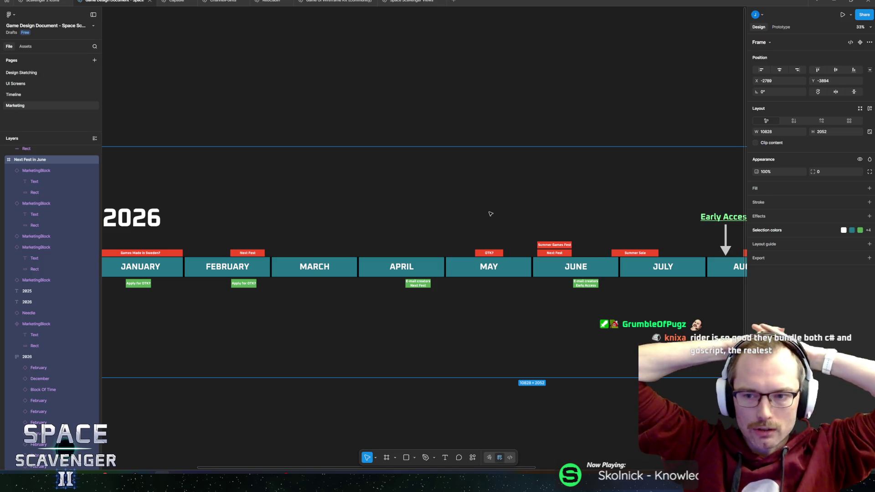
scroll(579, 183, right, 5)
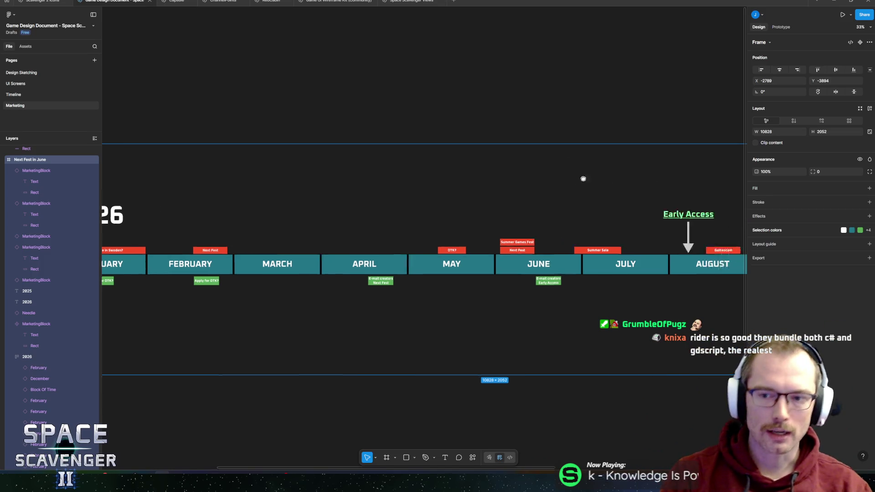
scroll(404, 217, up, 5)
scroll(383, 245, down, 7)
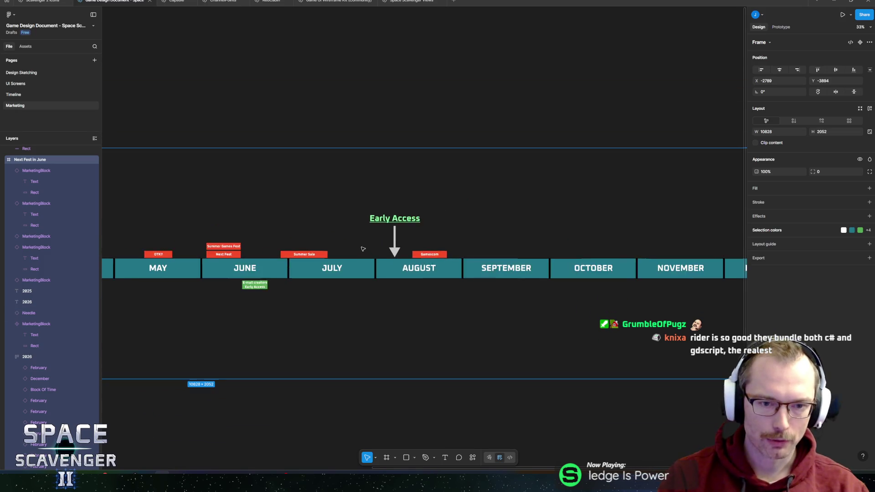
scroll(427, 221, up, 2)
Pan across the whole timeline to review it, then select the Early Access needle.
scroll(401, 244, left, 2)
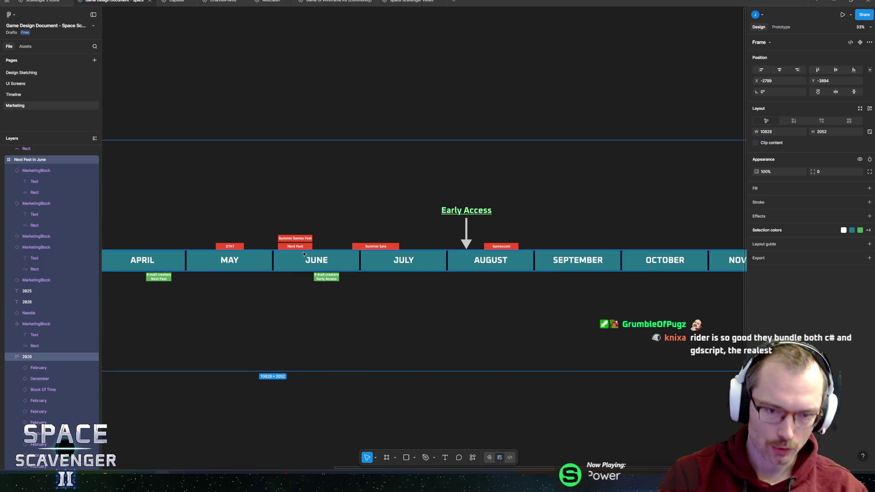
scroll(437, 244, left, 6)
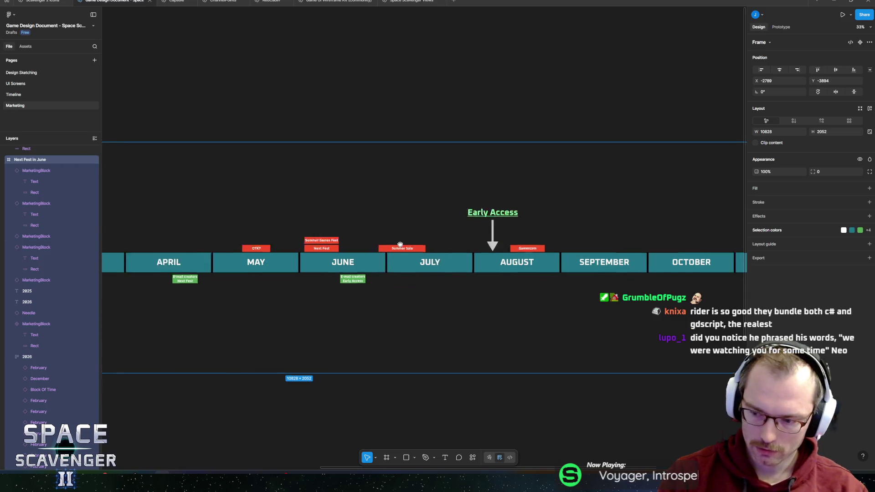
scroll(466, 246, right, 6)
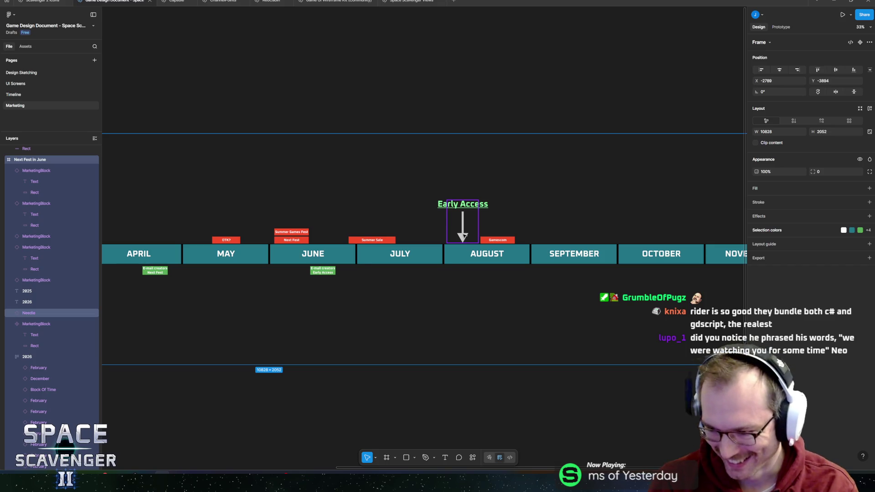
scroll(429, 249, down, 3)
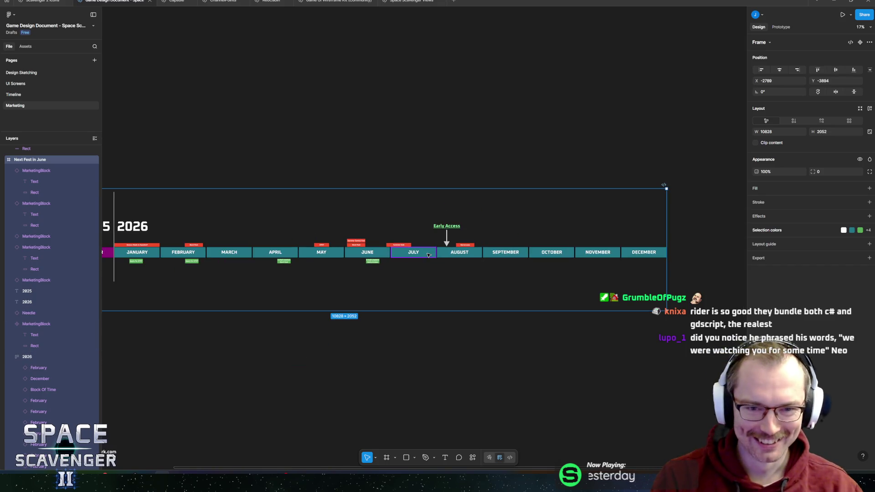
scroll(338, 256, left, 3)
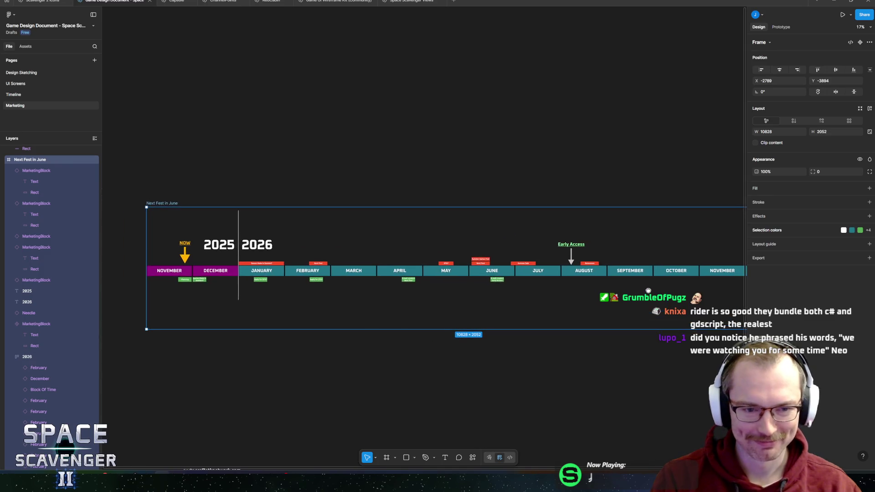
drag(640, 298, 576, 287)
scroll(478, 227, up, 5)
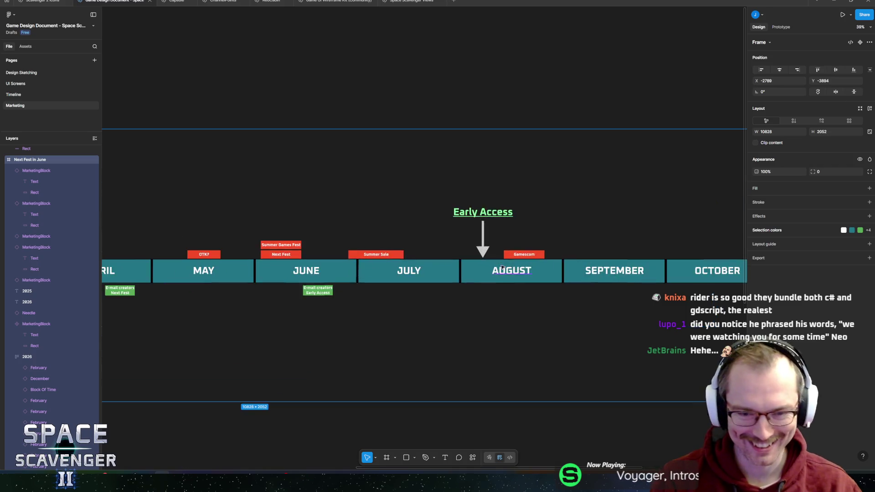
click(474, 198)
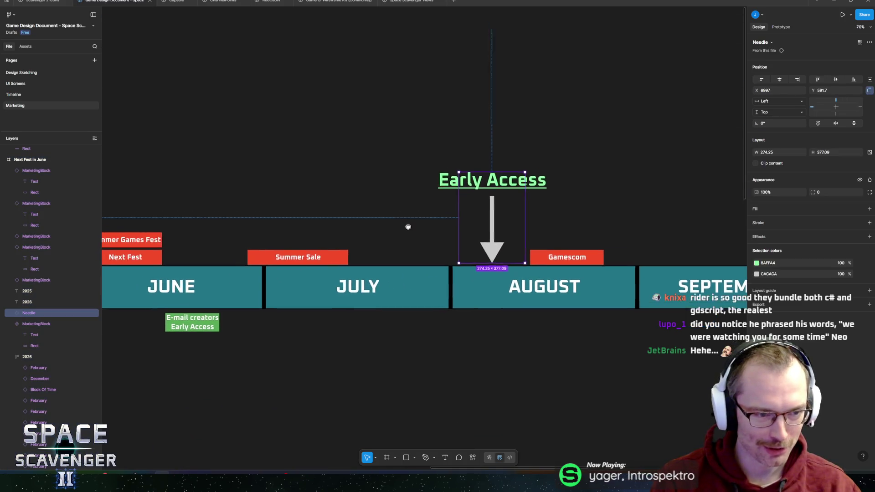
drag(406, 224, 489, 251)
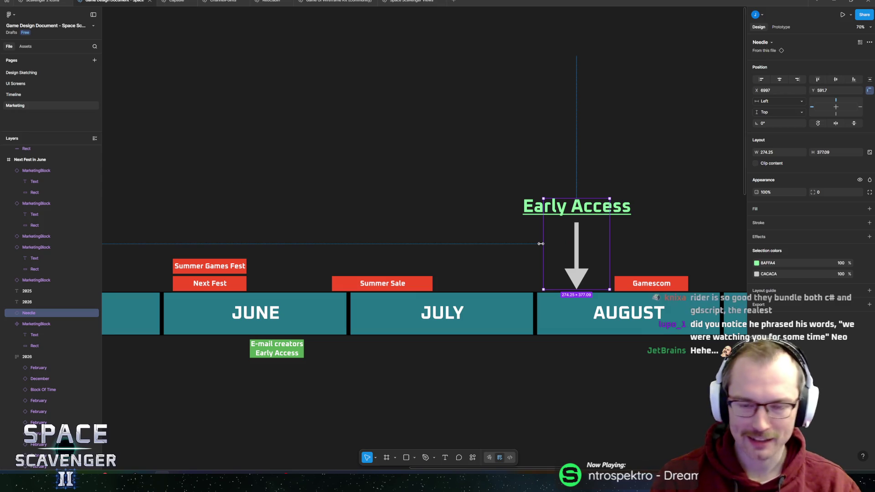
drag(541, 244, 485, 244)
key(ctrl+z)
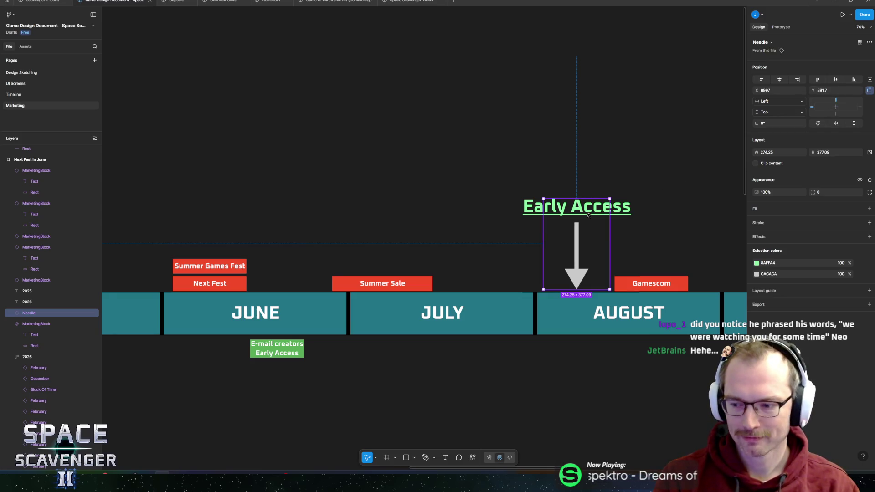
scroll(494, 316, down, 1)
scroll(495, 315, down, 1)
scroll(434, 290, left, 3)
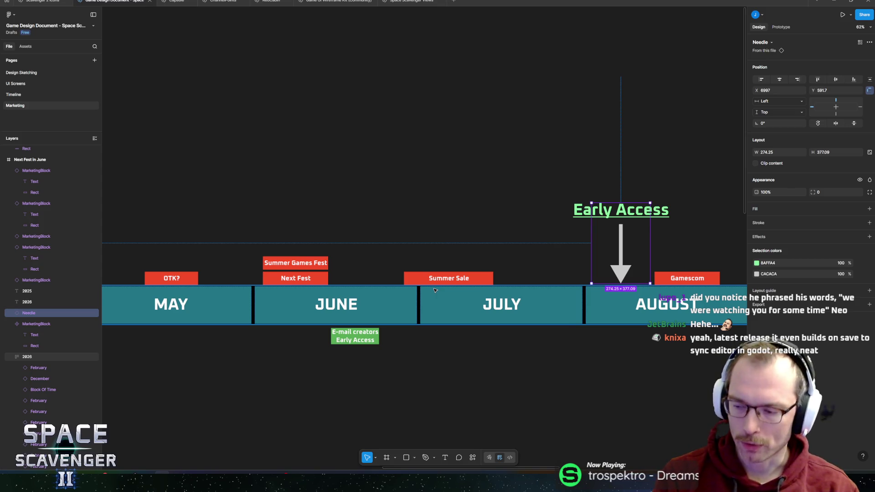
scroll(552, 278, down, 3)
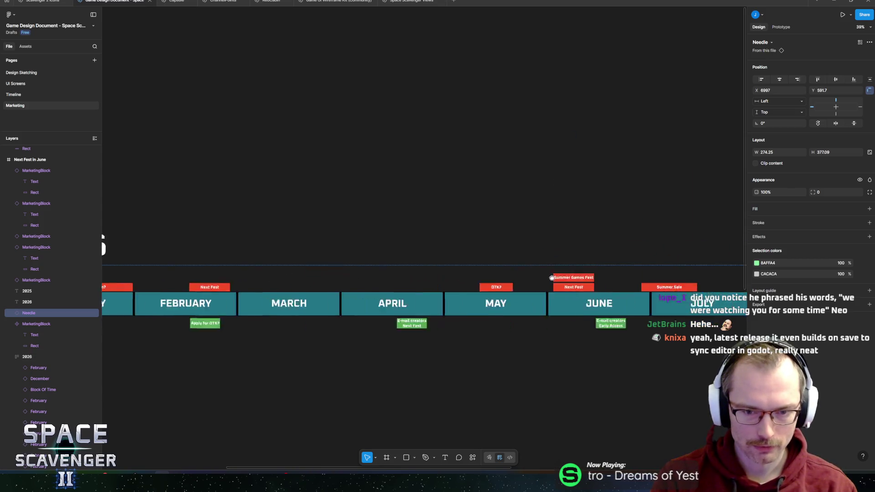
scroll(552, 278, left, 8)
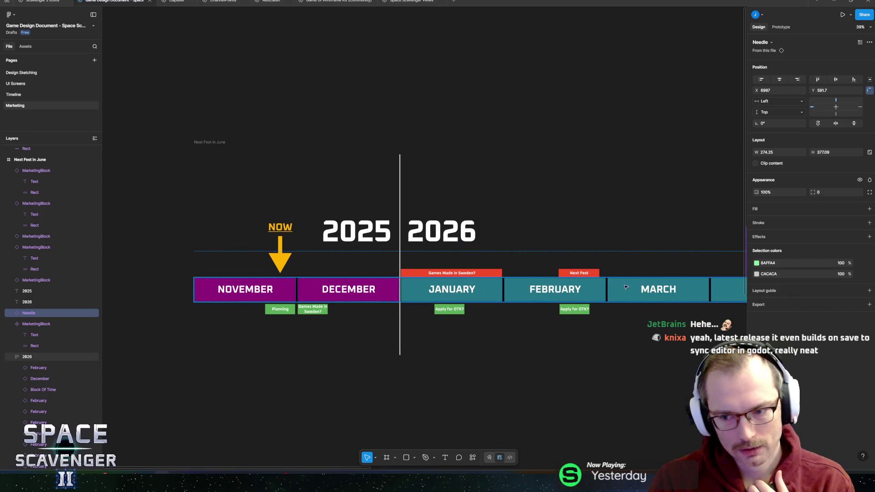
scroll(585, 318, right, 10)
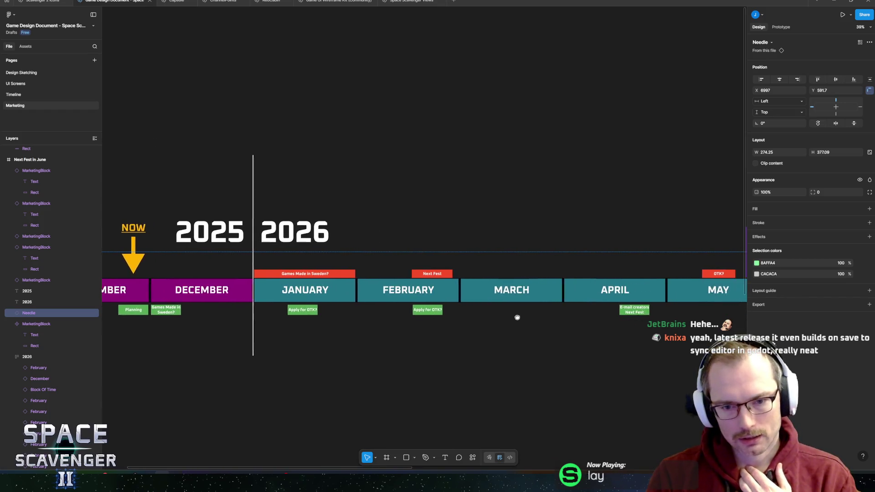
mouse_move(621, 315)
mouse_down()
mouse_move(504, 313)
mouse_move(630, 313)
mouse_move(259, 307)
mouse_up()
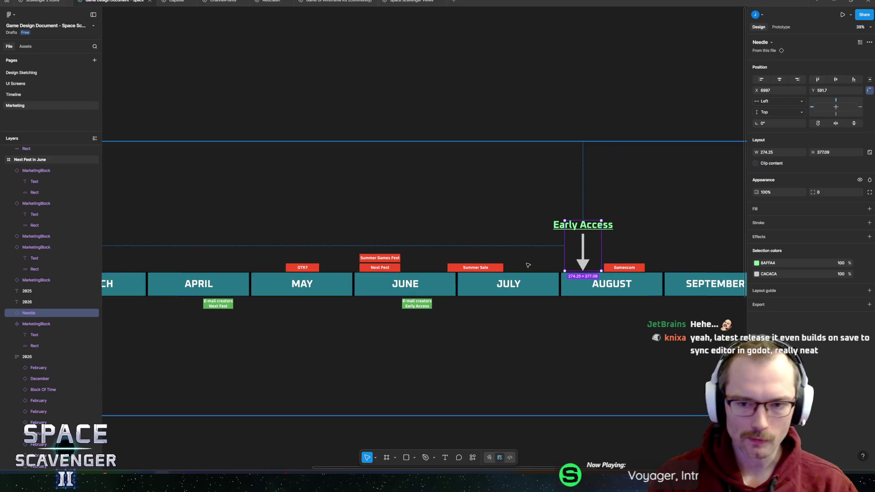
scroll(563, 251, up, 3)
mouse_move(562, 250)
mouse_down()
mouse_move(402, 259)
mouse_move(466, 259)
mouse_up()
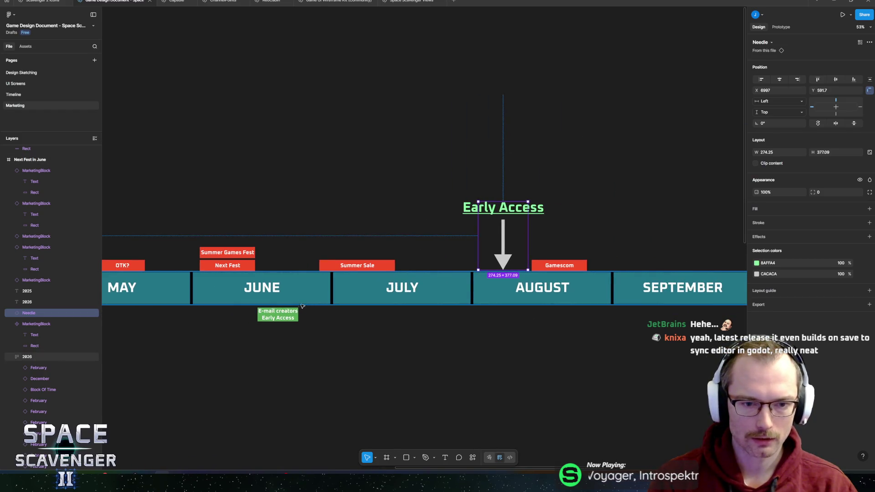
click(278, 314)
drag(382, 246, 362, 257)
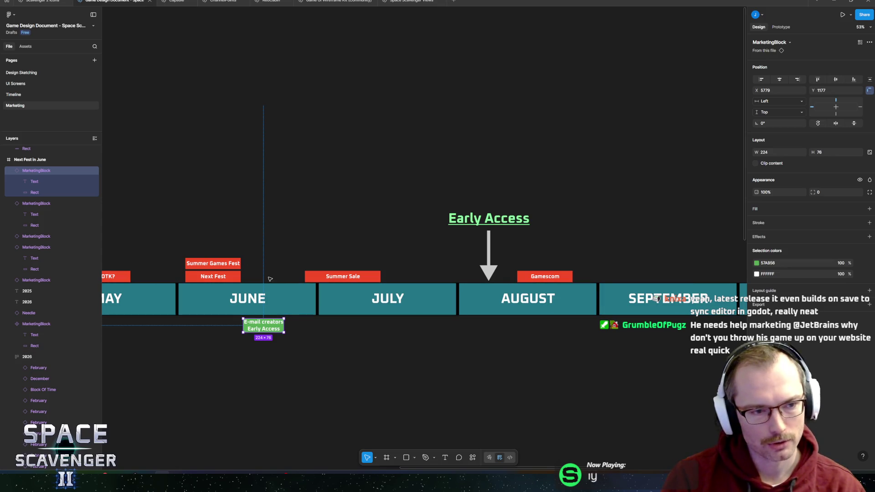
scroll(285, 256, up, 3)
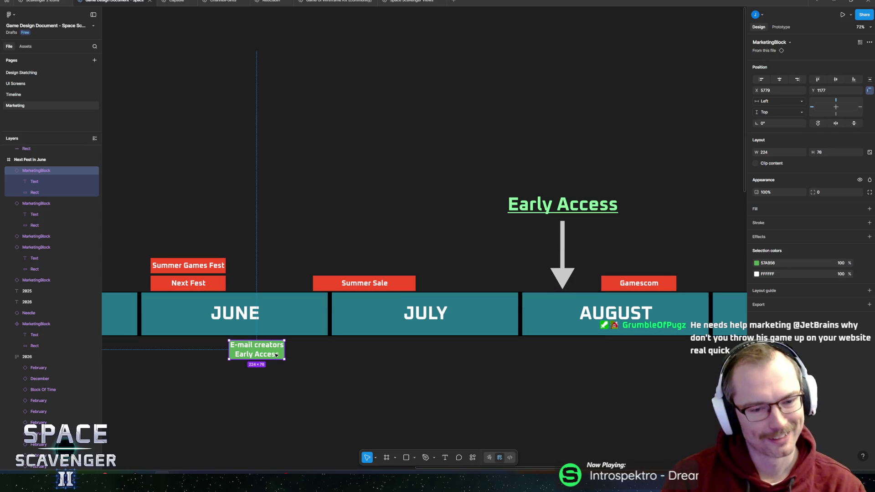
mouse_move(386, 354)
mouse_down()
mouse_move(361, 378)
mouse_move(373, 377)
mouse_up()
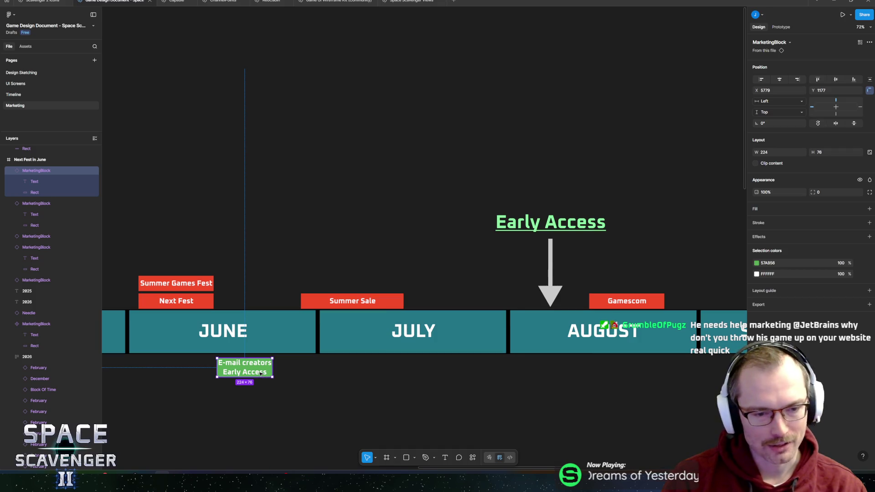
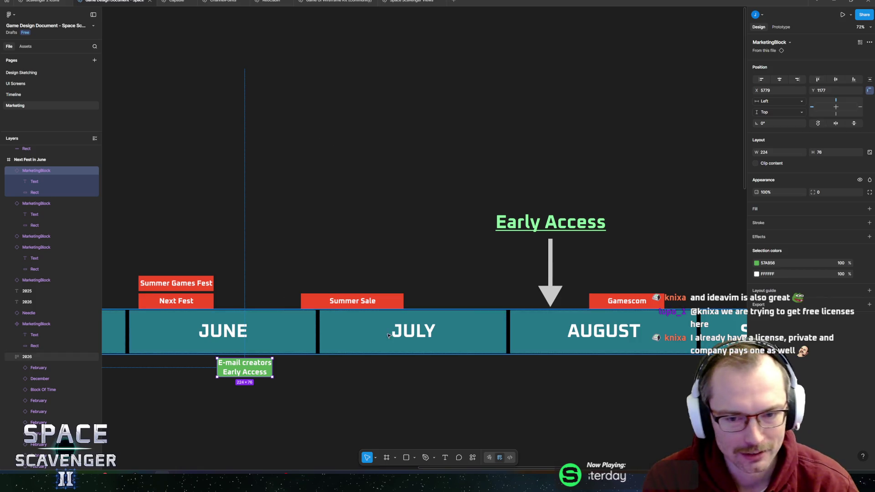
Set the Early Access arrow (Needle) group's horizontal and vertical constraints to Center.
scroll(272, 296, right, 5)
scroll(410, 283, down, 5)
click(549, 273)
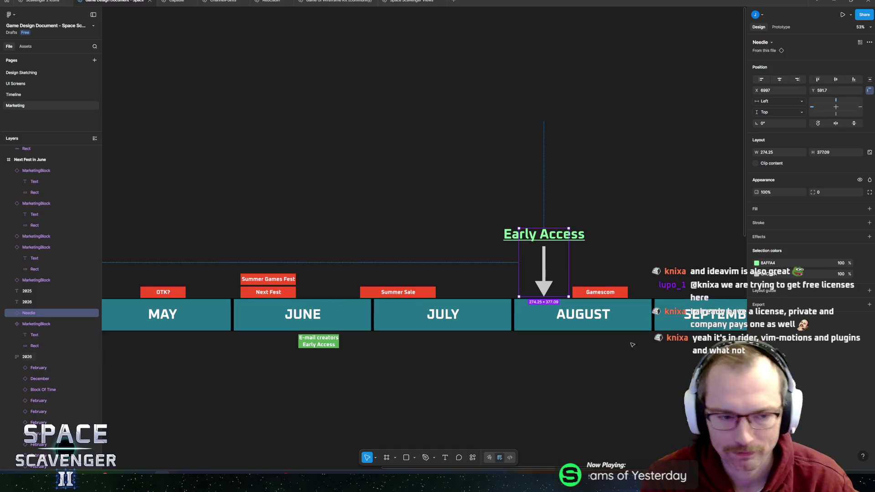
scroll(460, 294, right, 3)
scroll(461, 294, up, 5)
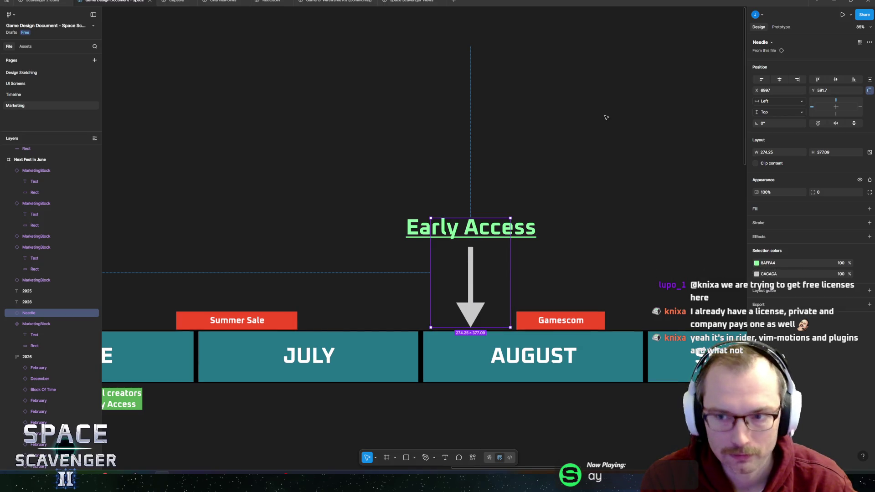
click(836, 108)
drag(511, 254, 518, 253)
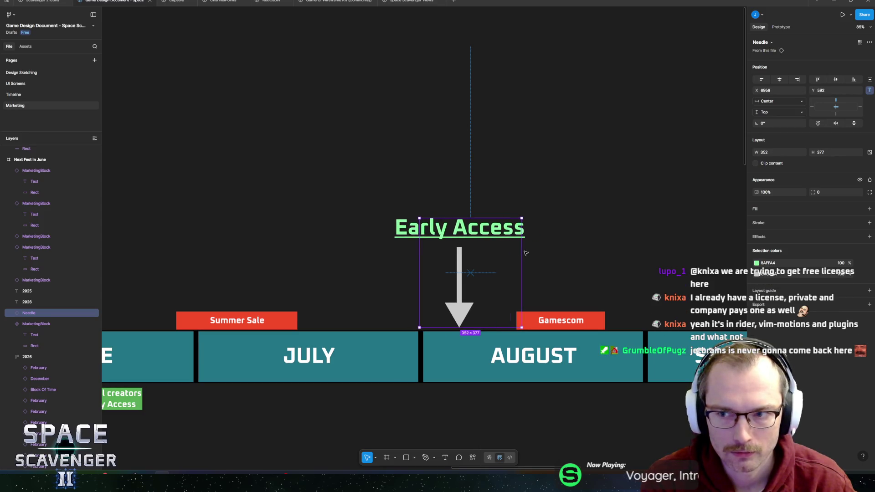
key(ctrl+z)
click(836, 108)
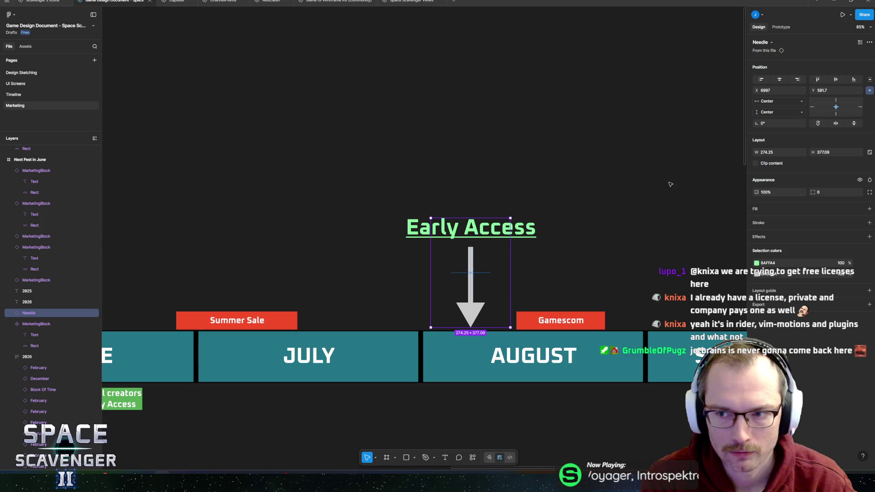
drag(512, 258, 462, 258)
key(ctrl+z)
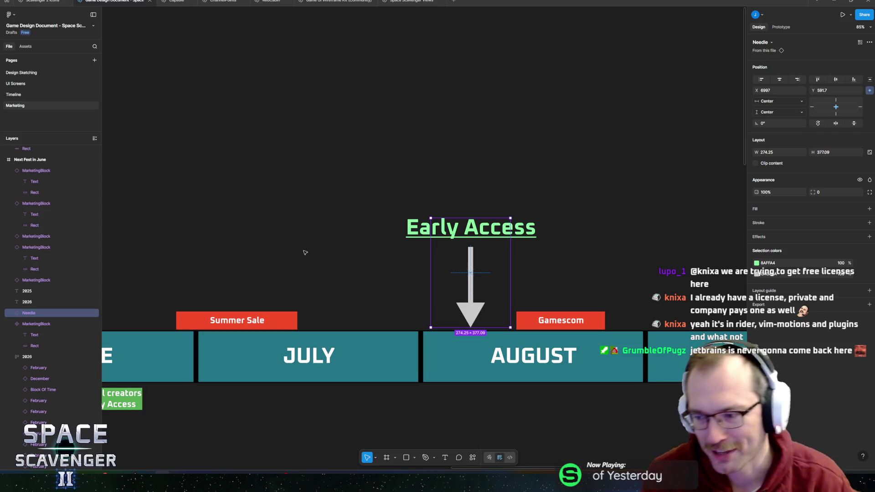
scroll(374, 297, down, 5)
scroll(360, 283, left, 3)
scroll(349, 263, down, 3)
scroll(401, 250, left, 5)
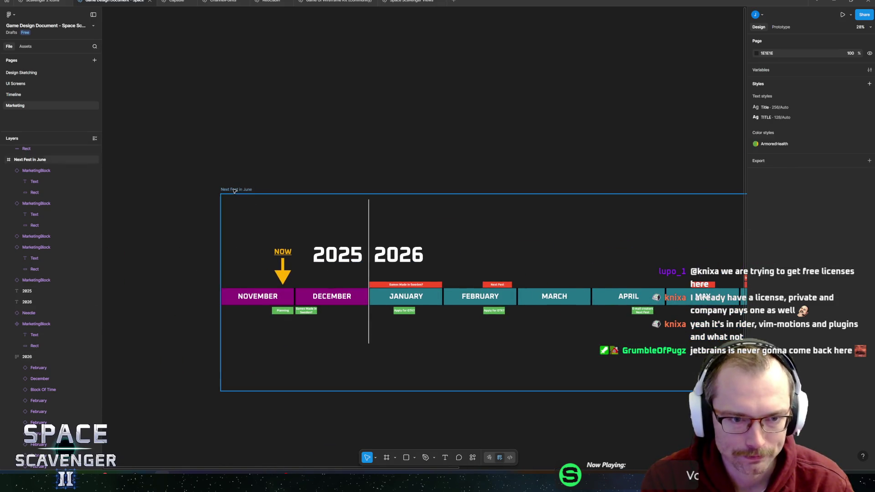
Lengthen the 2025/2026 divider line downward past the month bars, to about 1826 high.
click(236, 189)
click(370, 228)
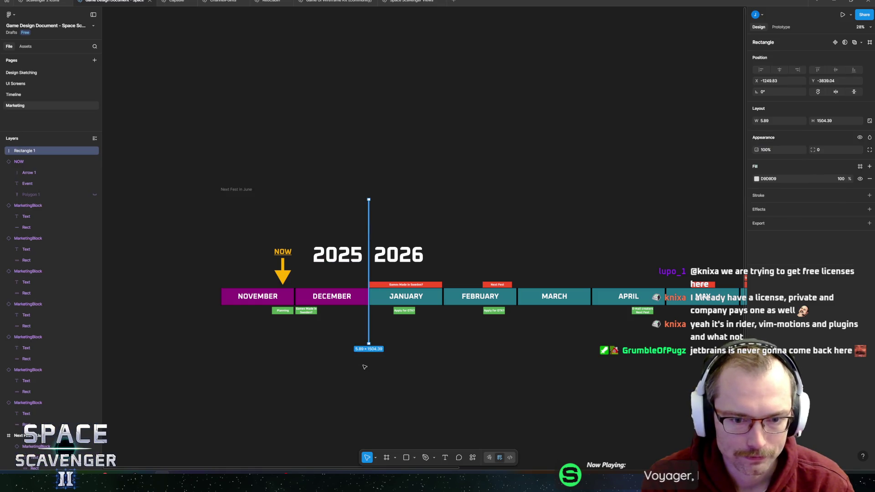
scroll(367, 351, up, 10)
drag(373, 309, 372, 443)
scroll(491, 248, down, 5)
scroll(491, 248, down, 3)
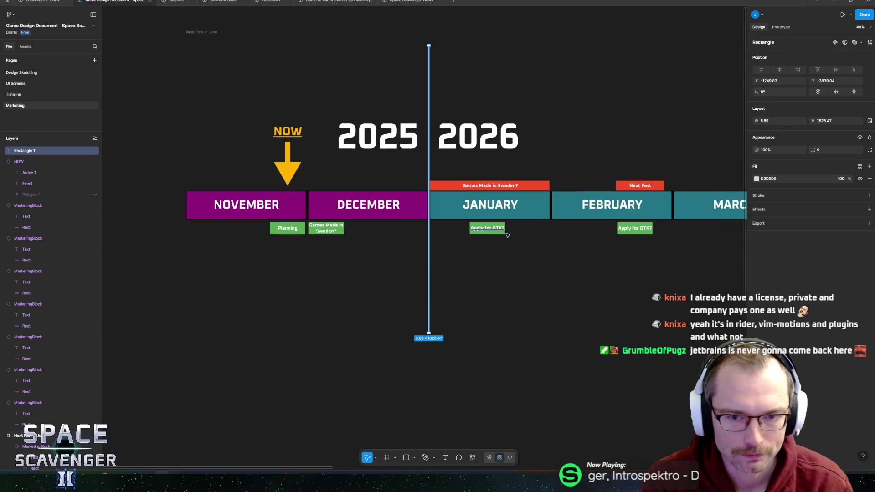
Bring March through August into view and select the Early Access arrow group.
drag(504, 228, 293, 334)
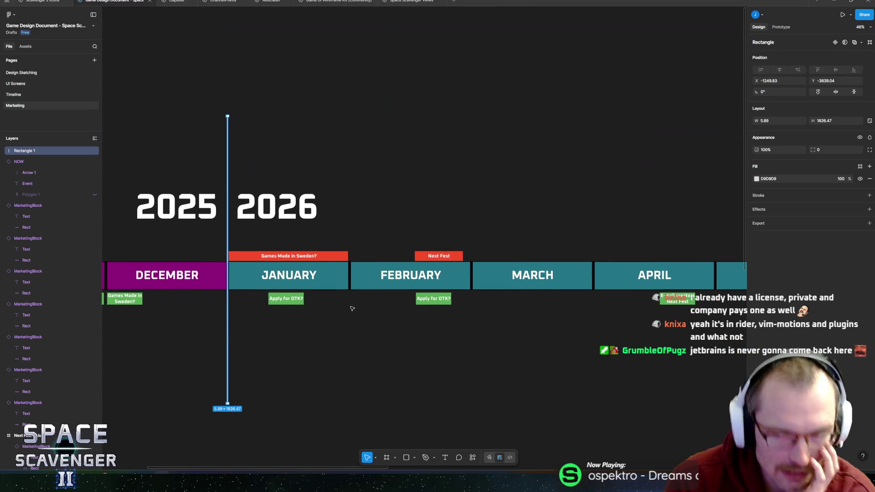
drag(767, 313, 365, 283)
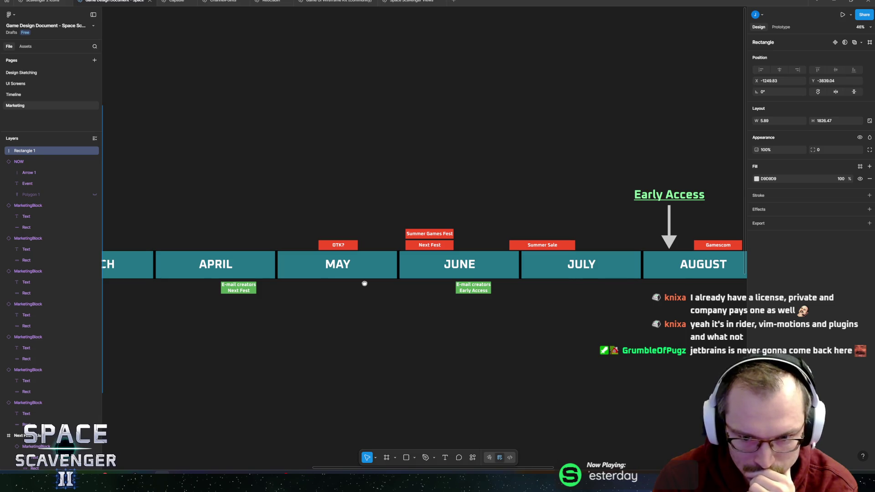
scroll(365, 284, right, 5)
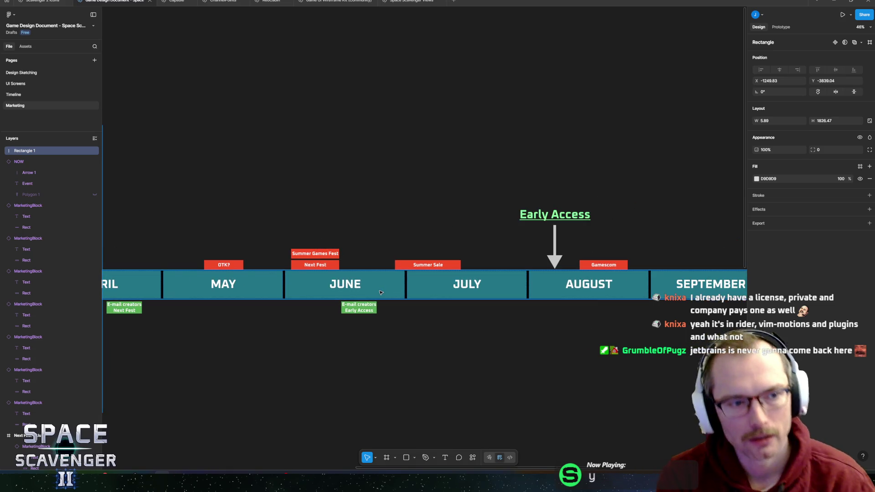
click(554, 237)
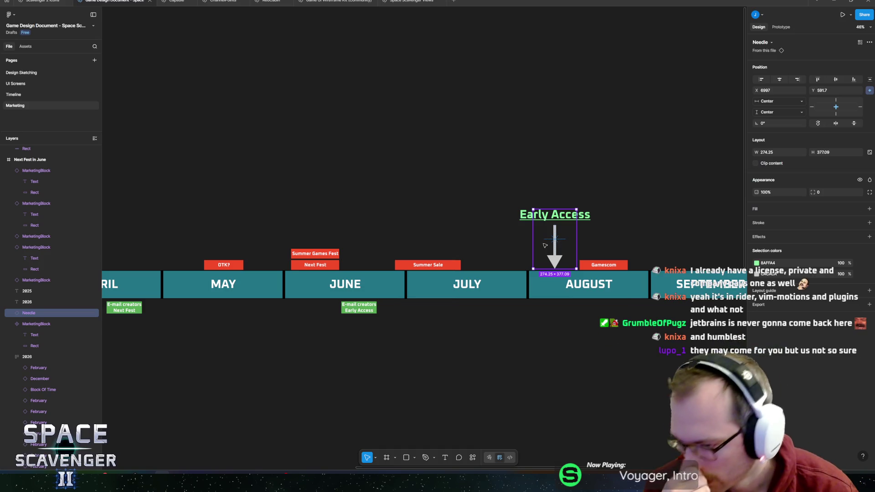
scroll(581, 254, up, 3)
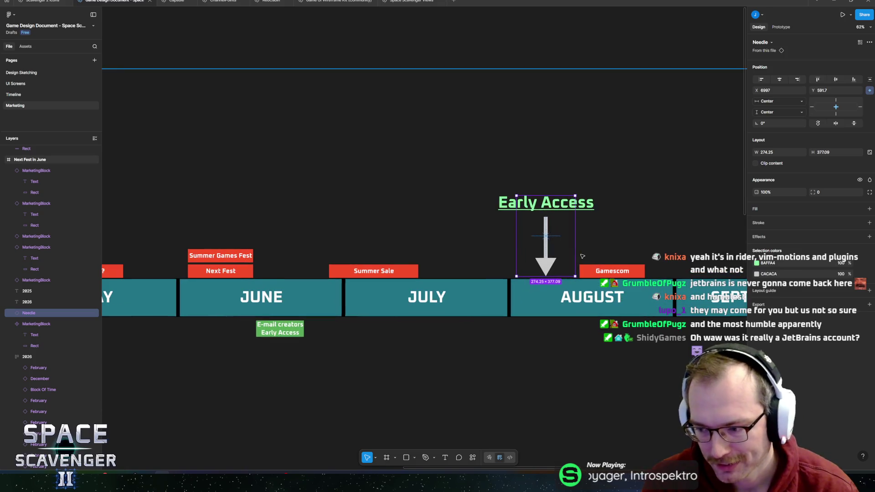
scroll(552, 247, down, 1)
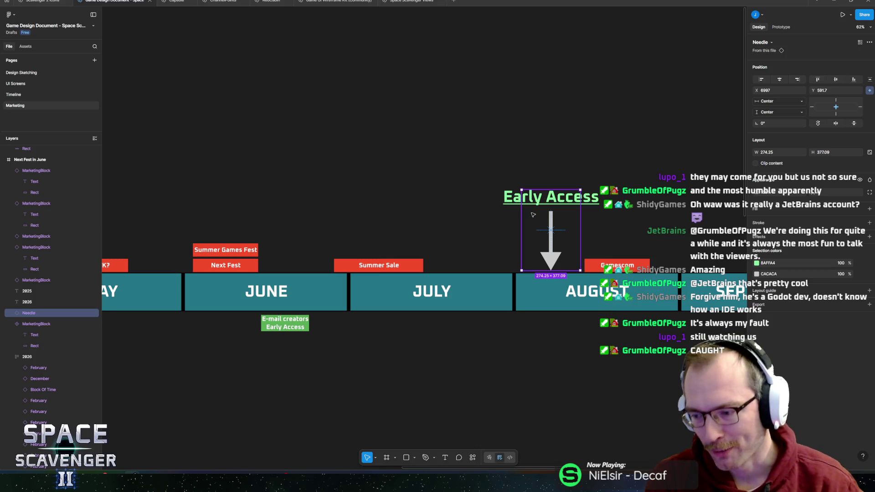
scroll(351, 264, right, 5)
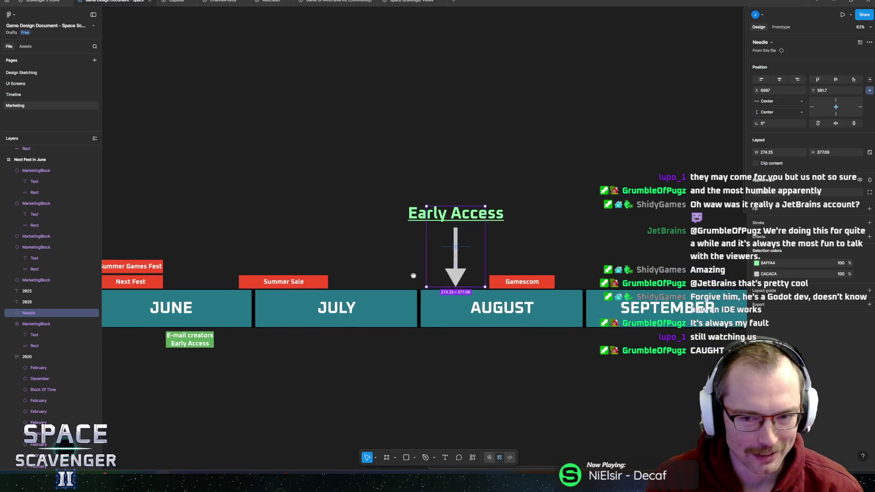
drag(369, 252, 371, 263)
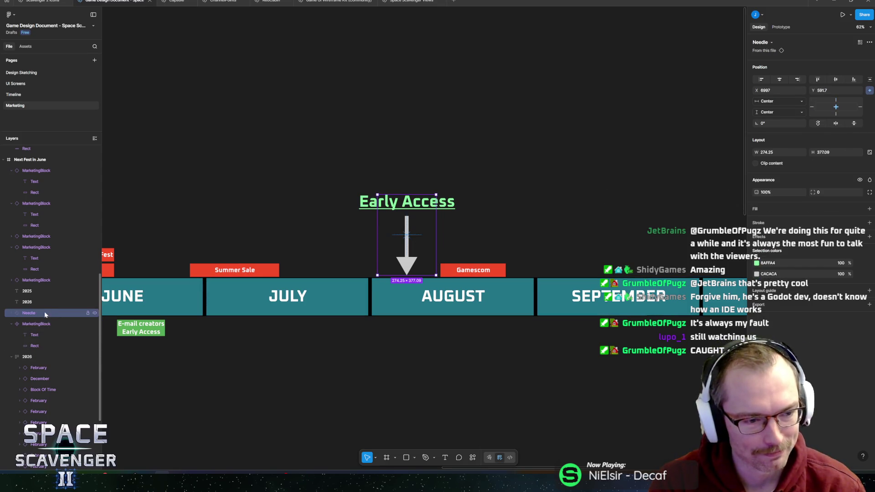
Duplicate the E-mail creators Early Access block under JULY and widen it leftward to 318 px.
mouse_move(433, 269)
mouse_down()
mouse_move(469, 264)
mouse_move(537, 285)
mouse_move(583, 278)
mouse_up()
click(312, 343)
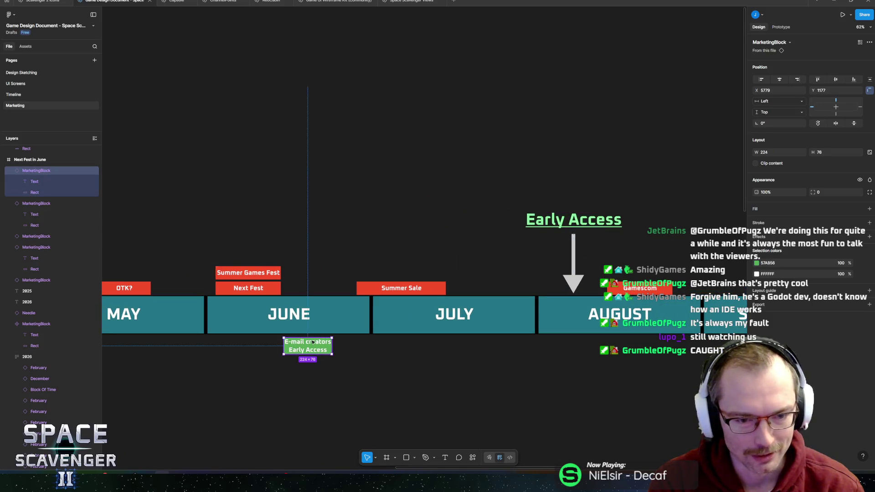
mouse_move(330, 343)
mouse_down()
mouse_move(531, 351)
mouse_move(505, 350)
mouse_up()
scroll(505, 350, right, 4)
scroll(464, 329, left, 2)
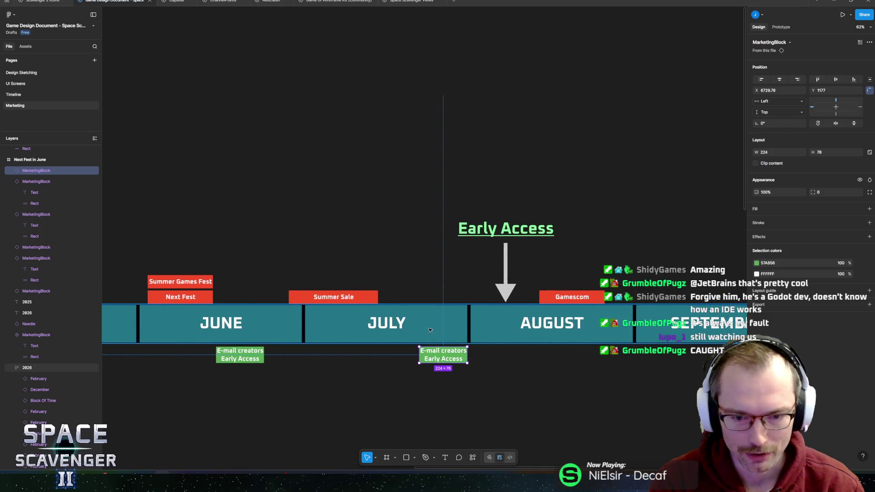
drag(418, 354, 397, 354)
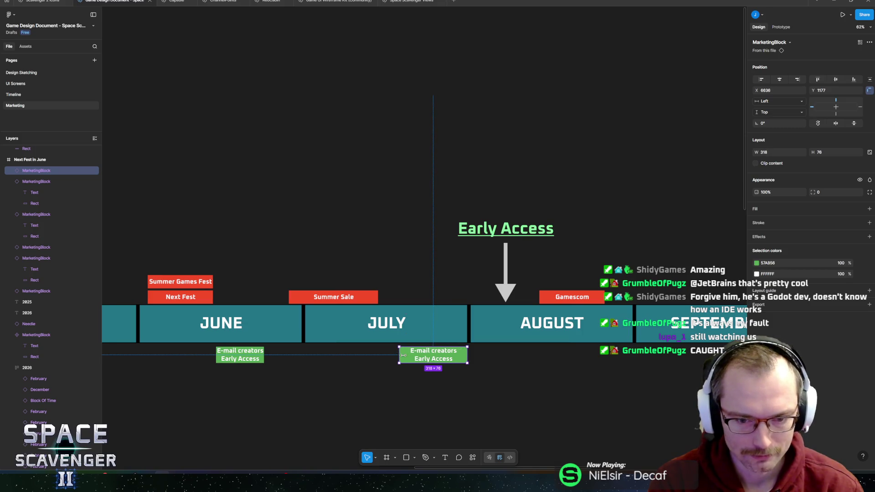
Start editing the text inside the copied block under JULY.
scroll(436, 348, up, 3)
double_click(436, 348)
key(Return)
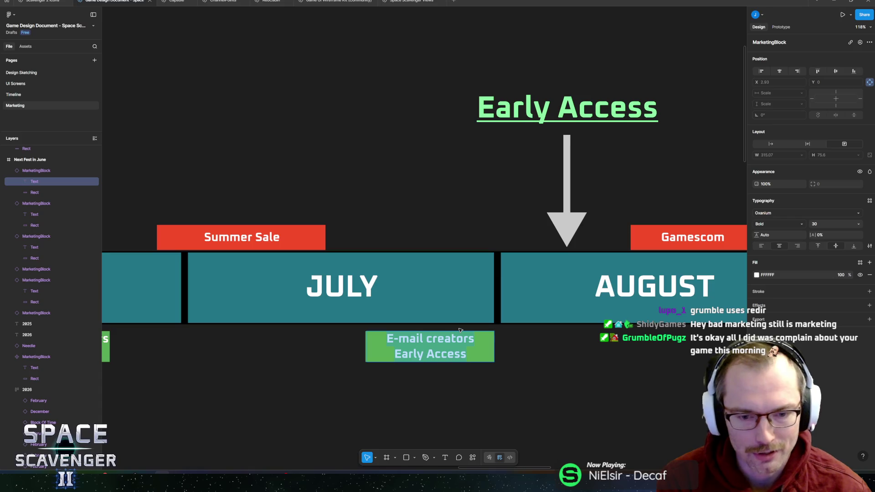
click(432, 338)
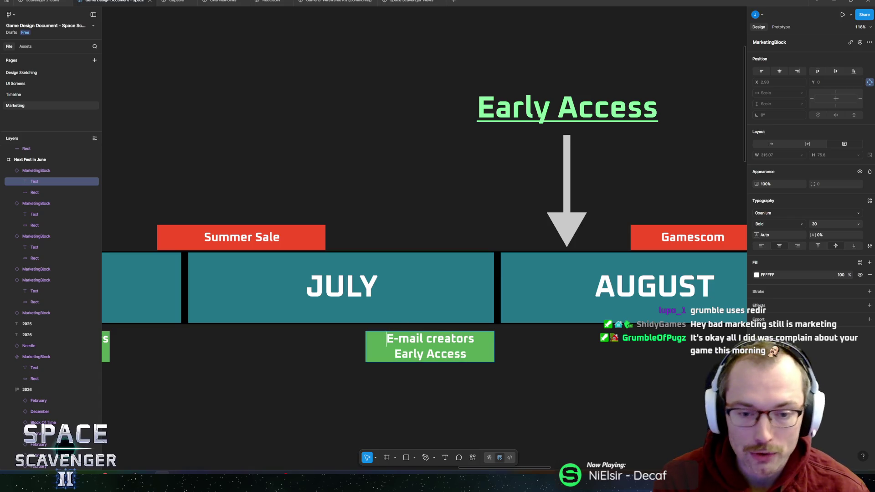
Replace the copied block's text with the placeholder 'wadwa' followed by a new line.
key(ctrl+a)
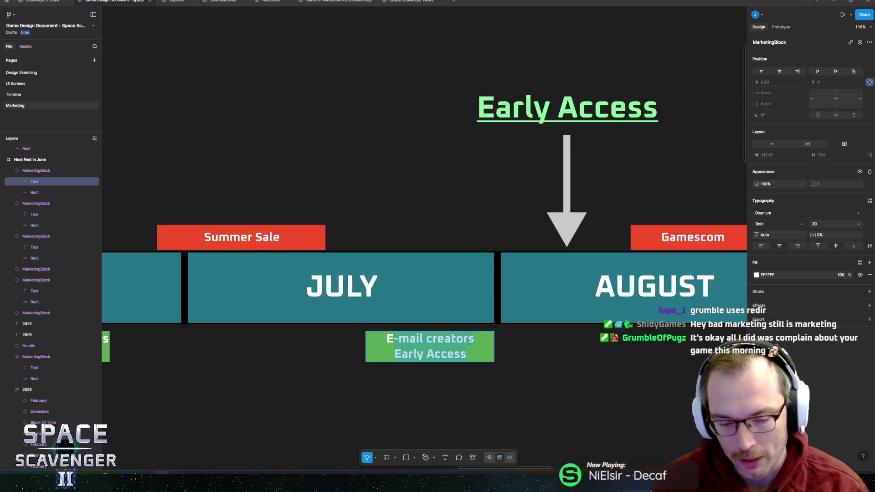
text(E)
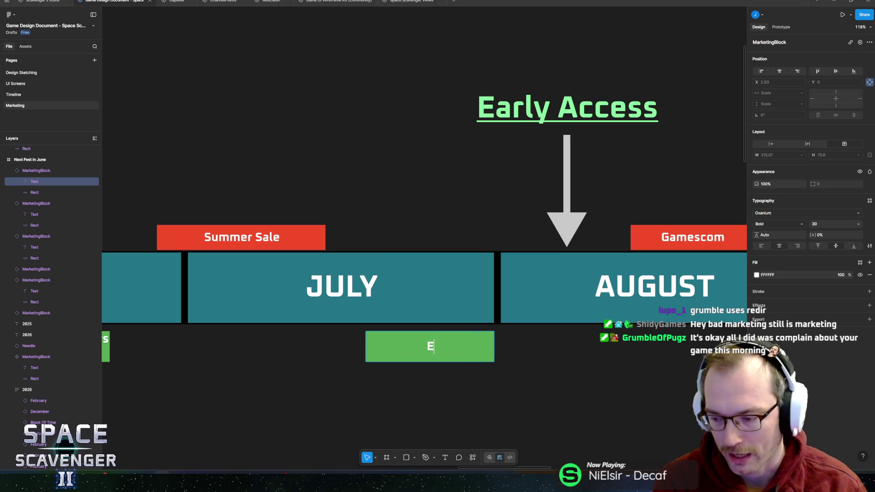
key(BackSpace)
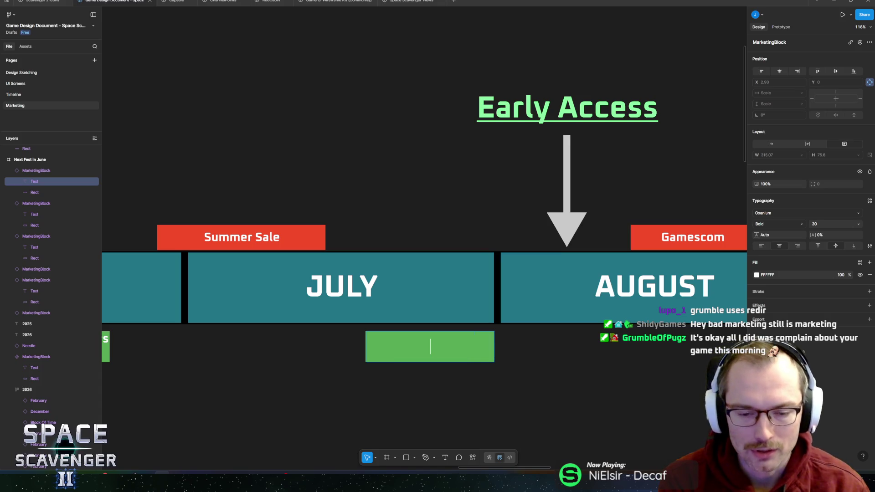
text(wd)
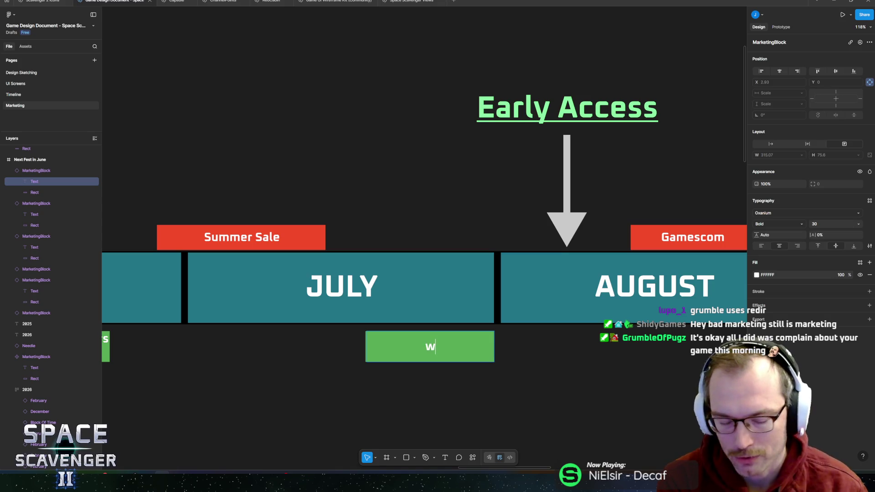
key(BackSpace)
text(adwa)
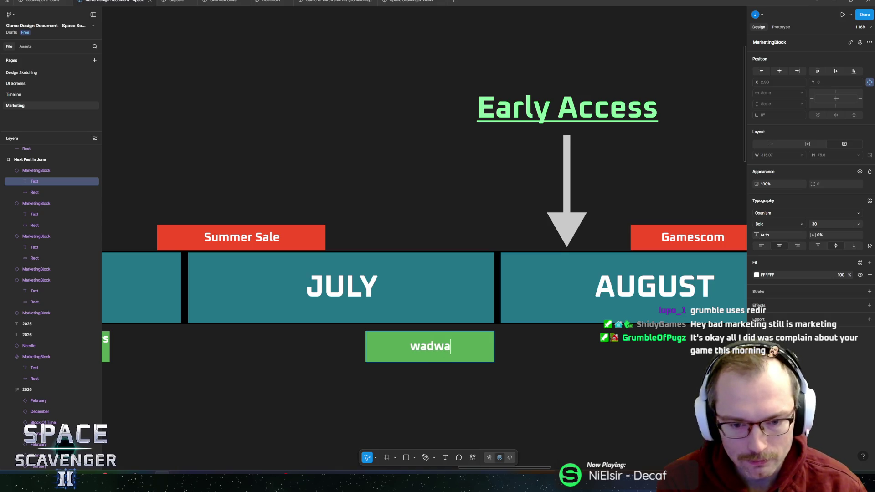
key(Return)
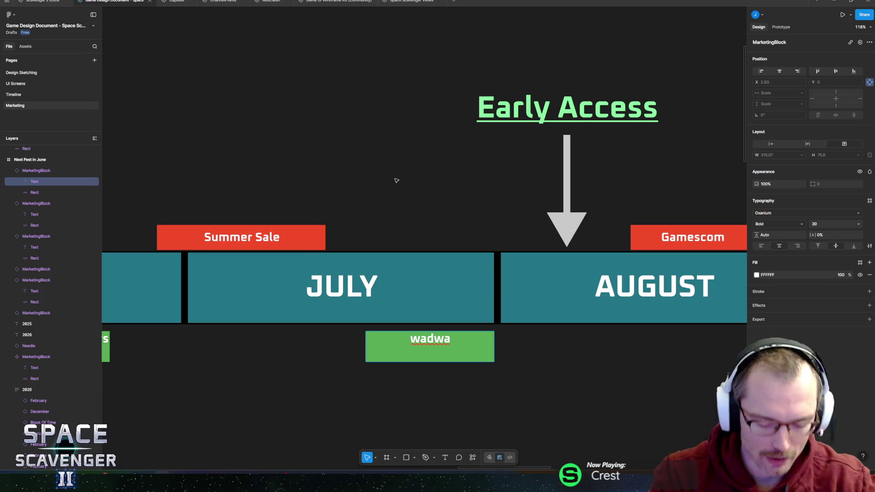
Center the block's text vertically and trim 'wadwa' down to a single 'w'.
key(Escape)
key(Return)
key(Left)
key(Right)
key(Delete)
key(Delete)
key(Delete)
key(shift+Left)
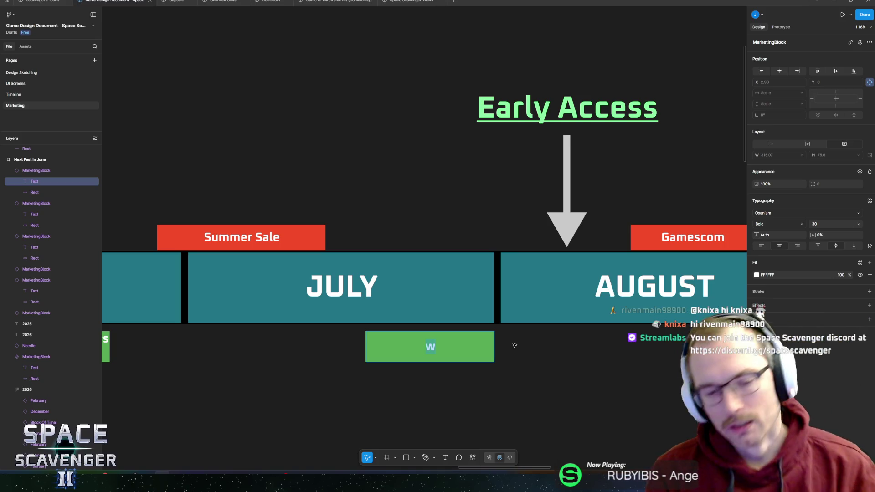
Replace the green block's 'w' with the label 'Make Release Trailer'.
text(W)
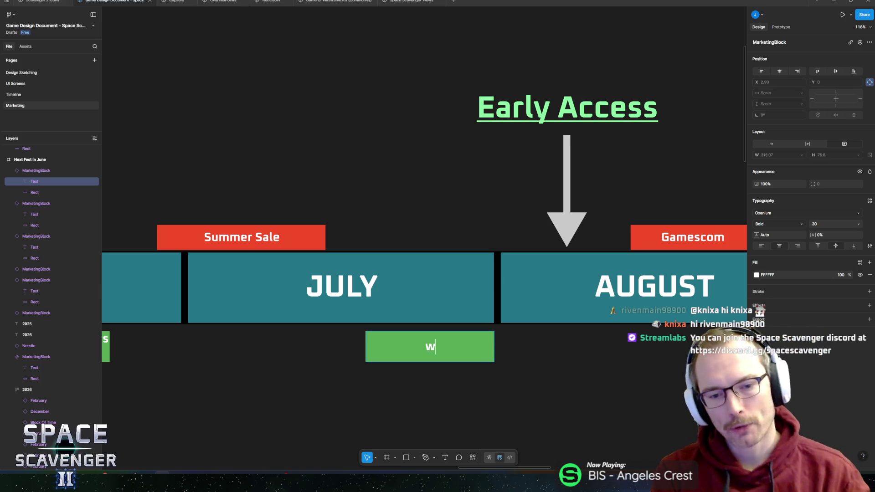
key(ctrl+a)
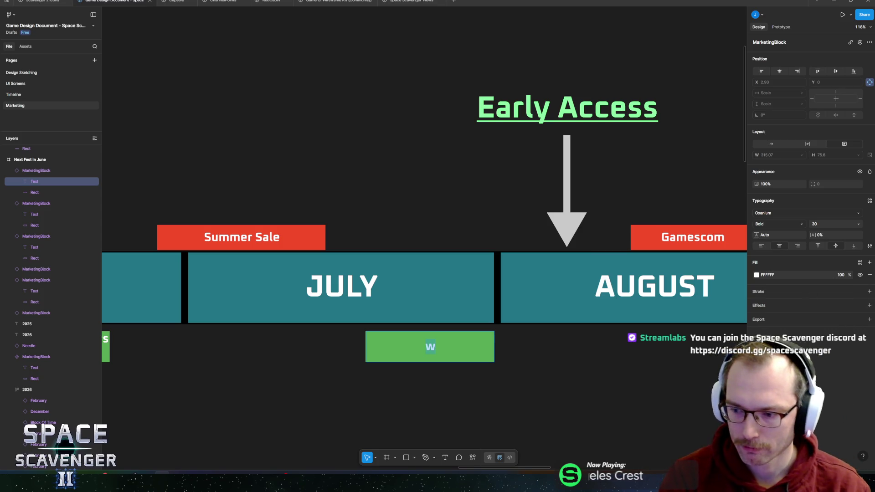
text(W)
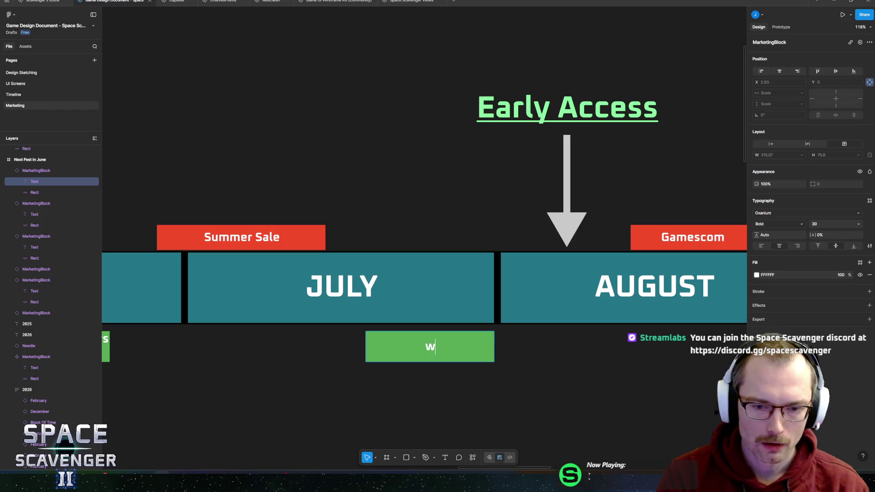
key(BackSpace)
text(Make )
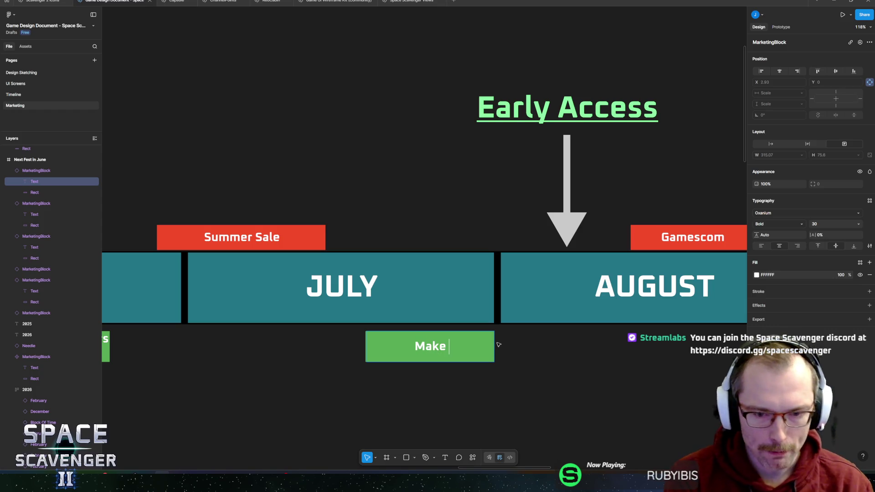
text(Release Trailer)
key(Escape)
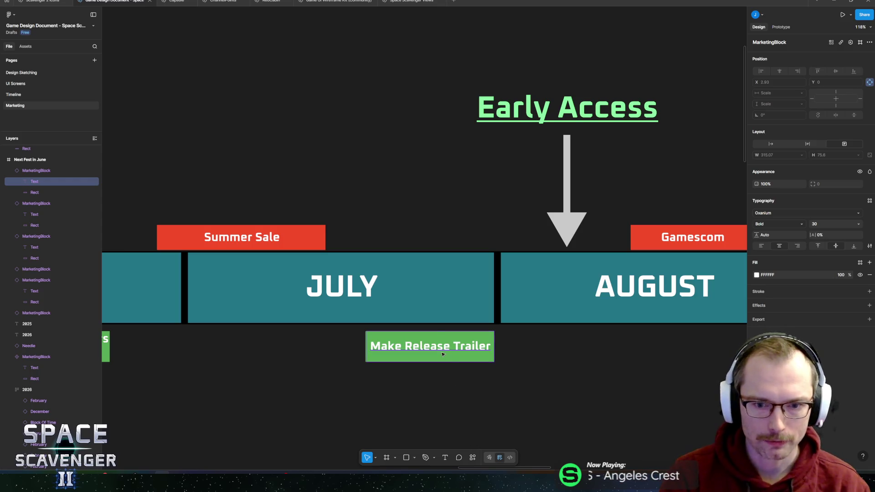
Place a copy of the Make Release Trailer block beside the original under JULY.
click(326, 354)
drag(326, 354, 376, 343)
click(483, 338)
mouse_move(486, 338)
mouse_down()
mouse_move(334, 338)
mouse_move(360, 337)
mouse_move(351, 337)
mouse_up()
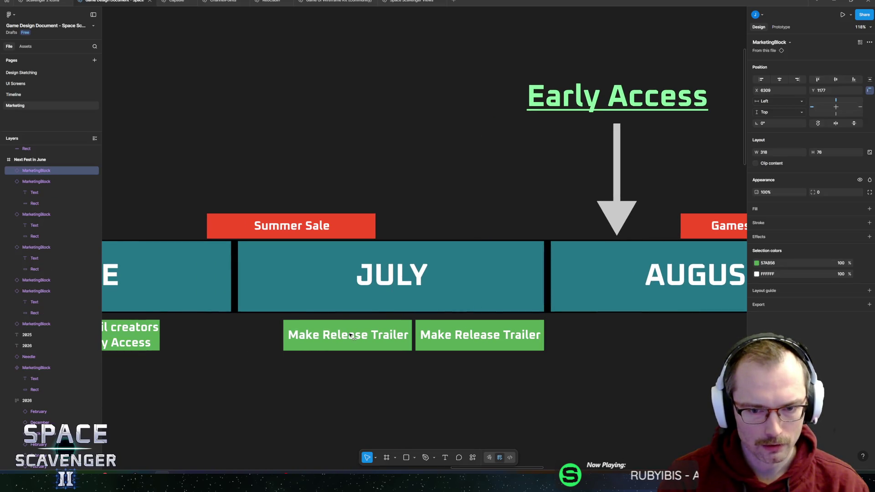
Nudge the E-mail creators / Early Access block slightly left under JUNE.
scroll(353, 336, left, 5)
click(406, 327)
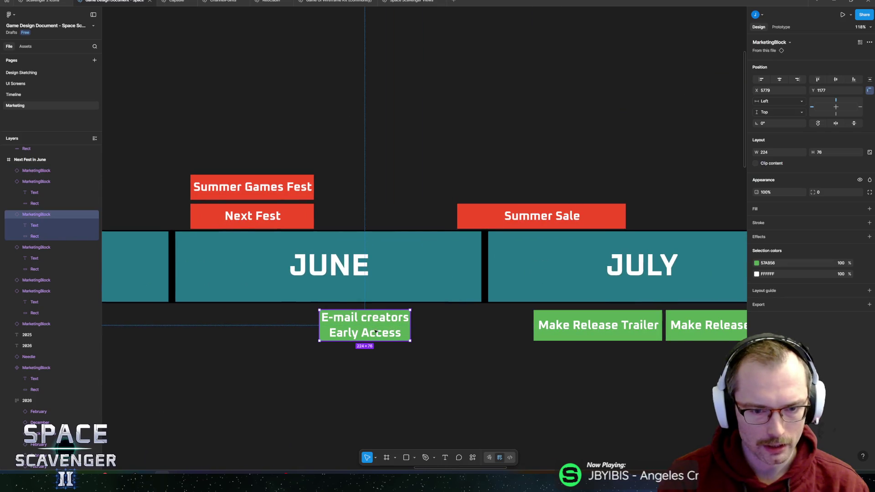
scroll(411, 325, down, 3)
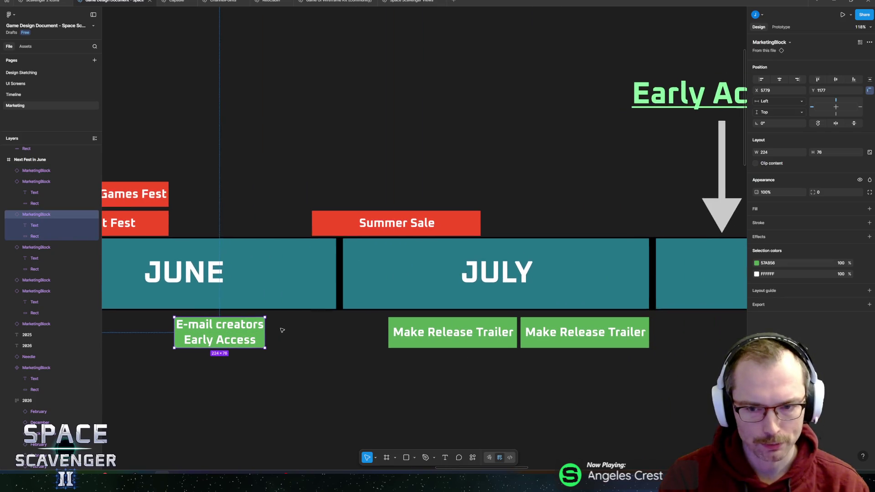
scroll(244, 315, up, 1)
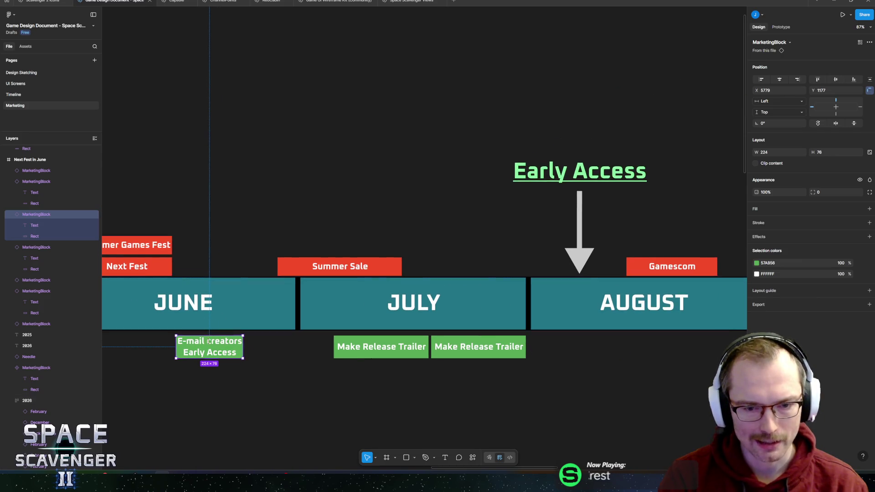
scroll(294, 343, left, 2)
drag(284, 341, 265, 342)
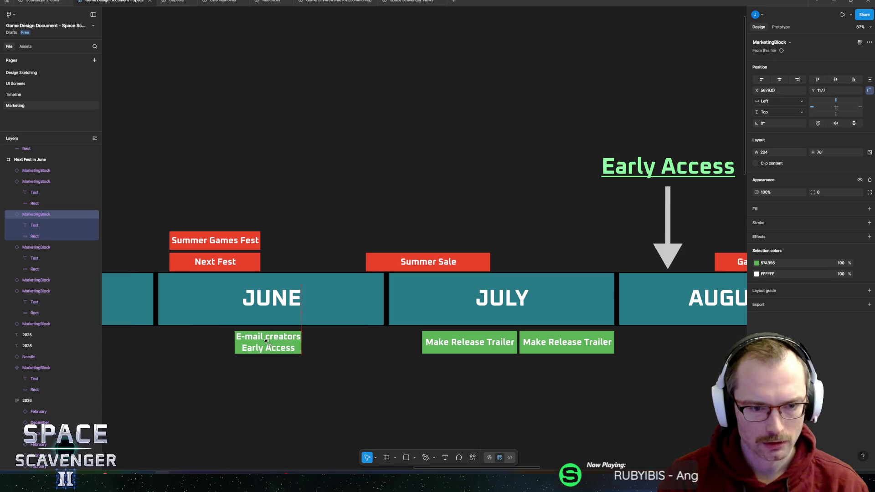
scroll(396, 319, right, 2)
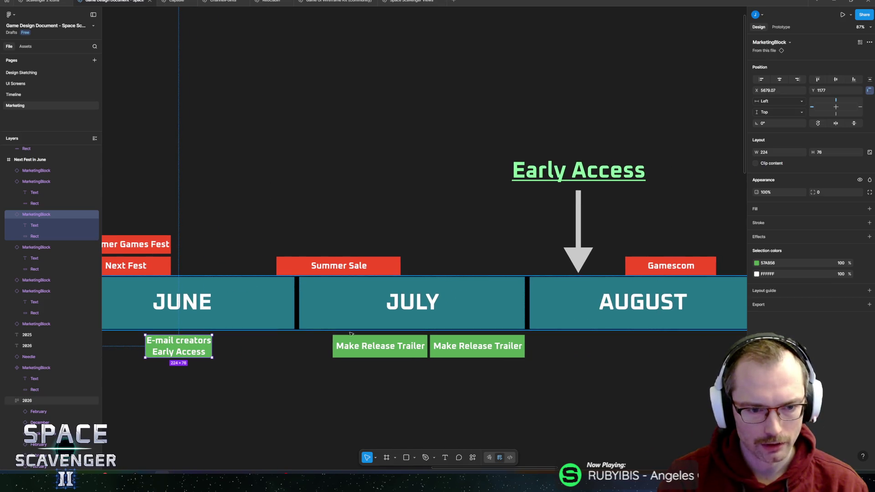
Start editing the label text of the left Make Release Trailer copy.
click(398, 354)
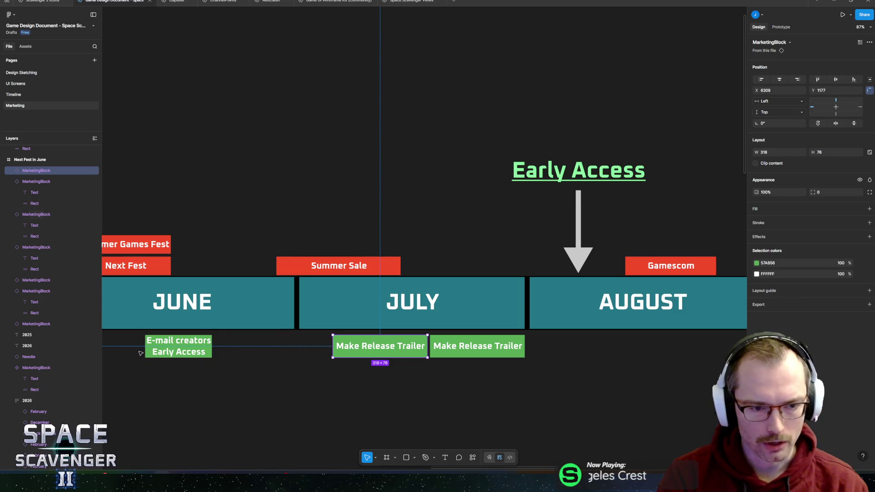
scroll(180, 343, right, 3)
scroll(230, 348, left, 2)
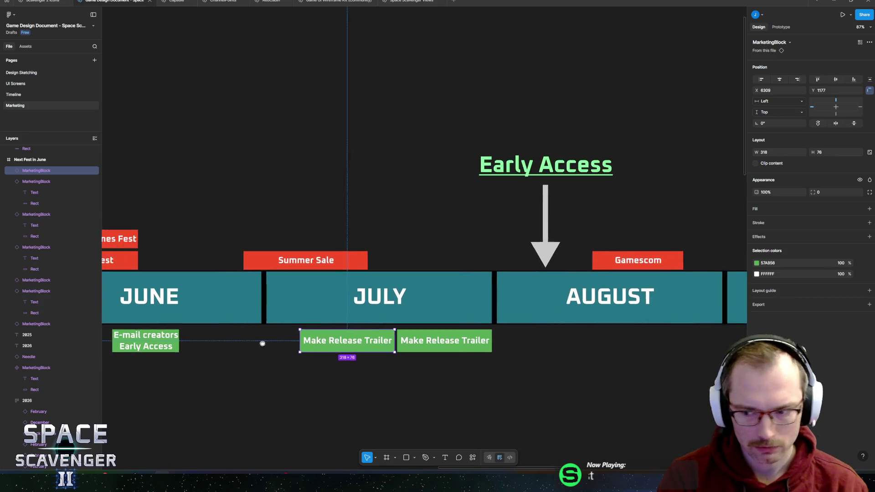
scroll(427, 318, left, 2)
scroll(427, 317, right, 3)
double_click(388, 328)
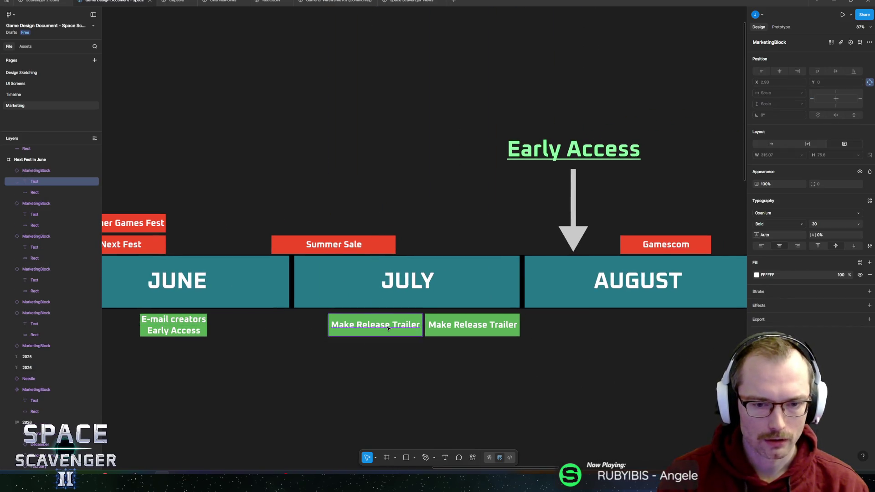
double_click(391, 328)
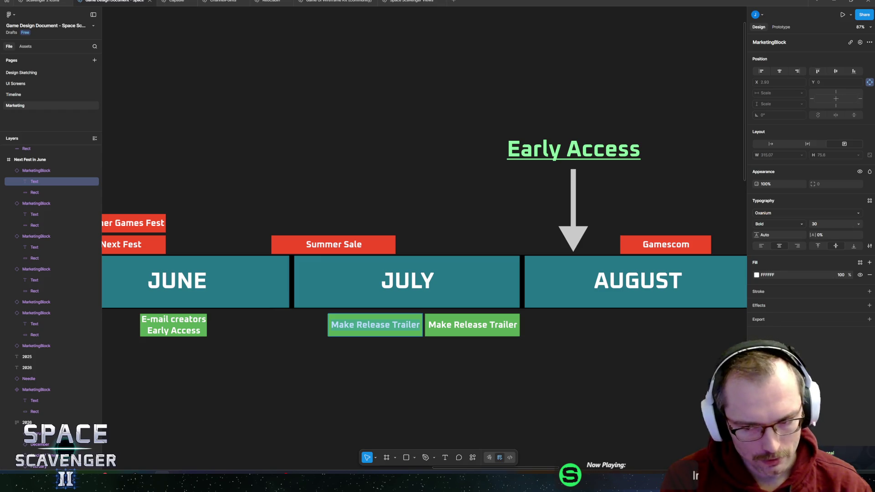
Label the left copy 'Lock Game!' with 'Playtester build' on a second line.
text(Lock Ga)
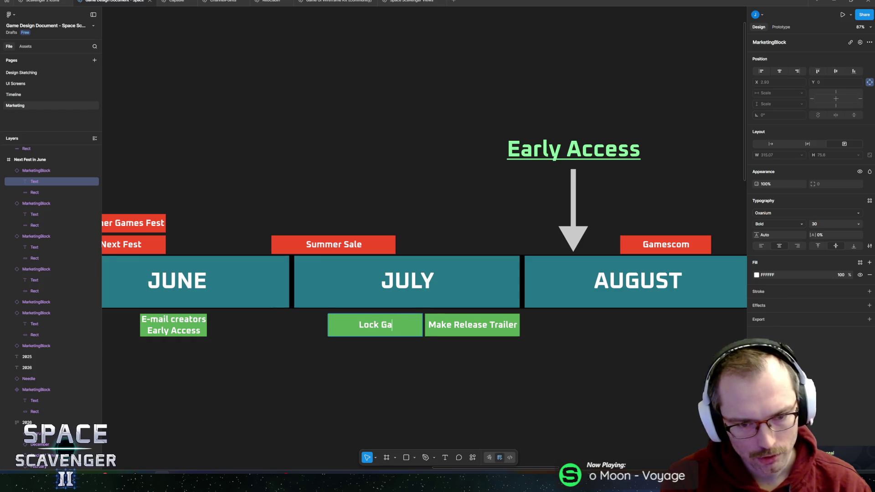
text(me)
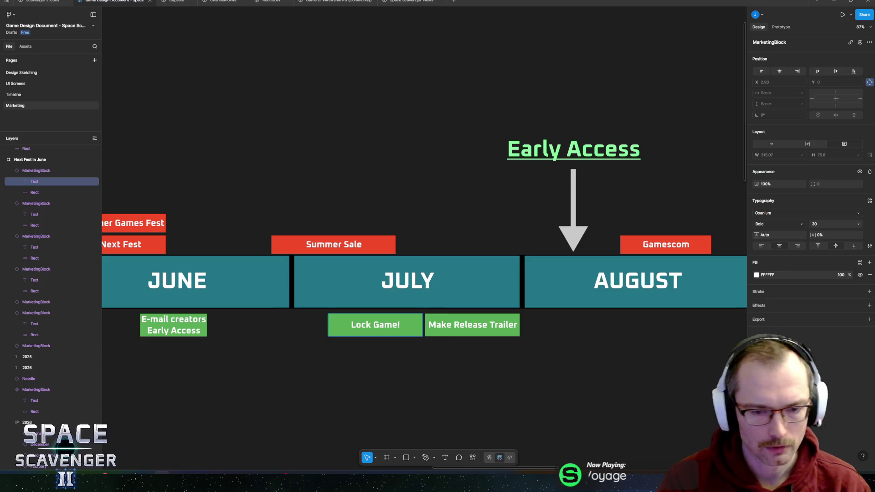
key(Return)
text(Pla)
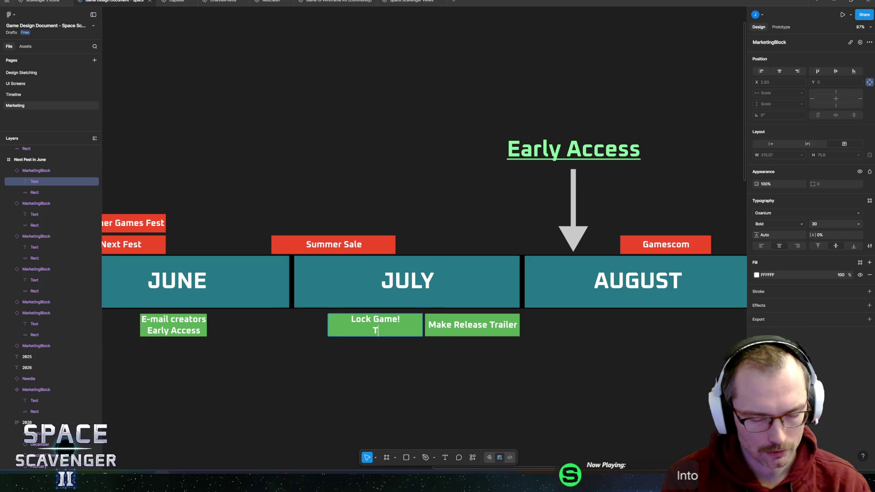
text(ytesters)
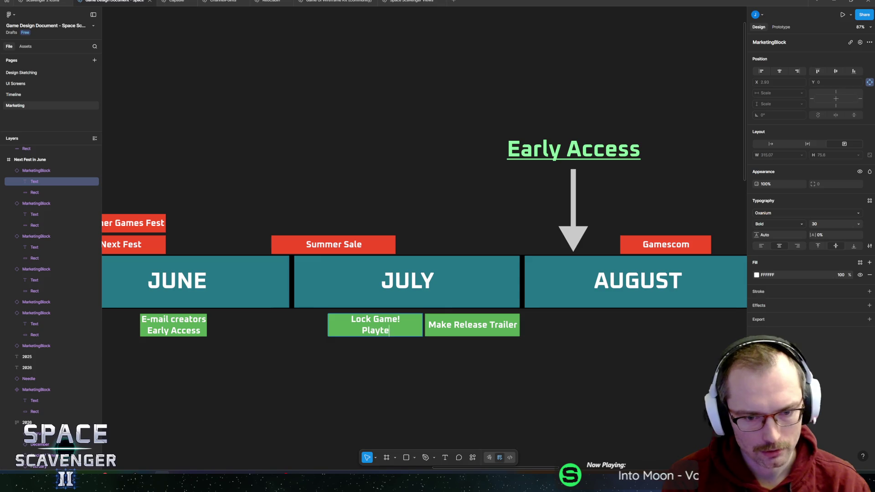
key(BackSpace)
text(build)
key(Escape)
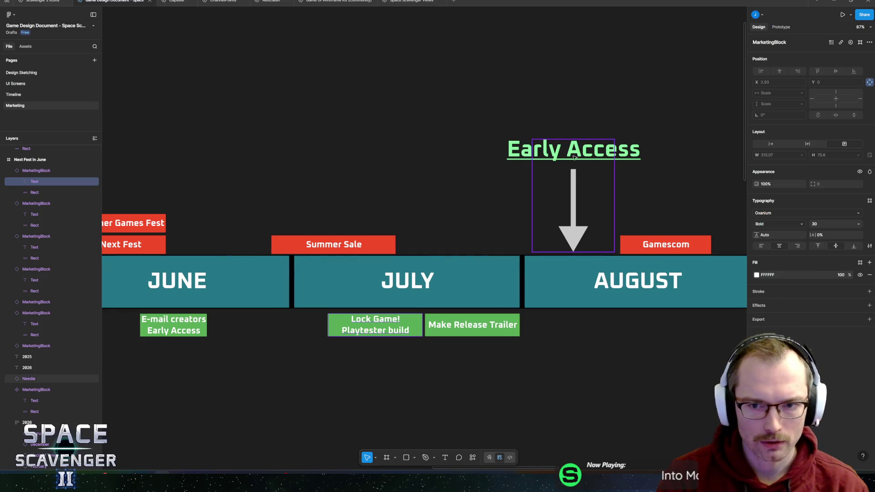
scroll(524, 282, down, 2)
scroll(515, 302, up, 2)
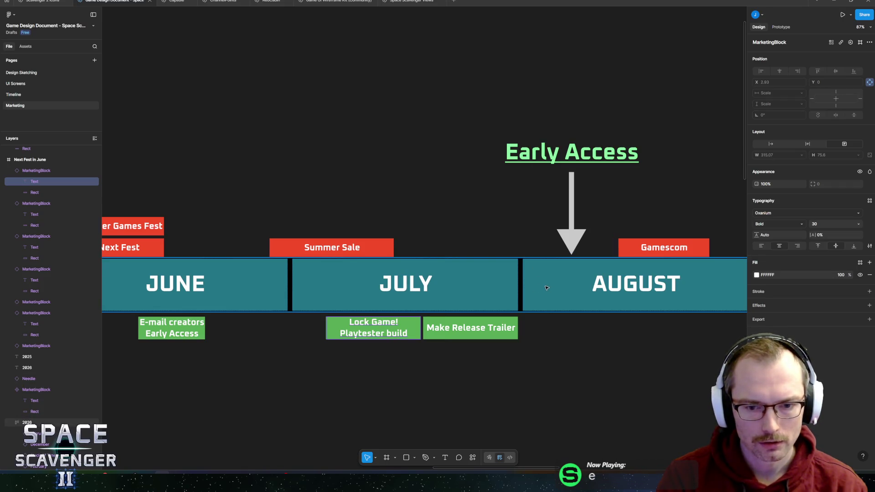
Drag the Lock Game! Playtester build block under June, left of the E-mail creators block.
drag(412, 334, 329, 334)
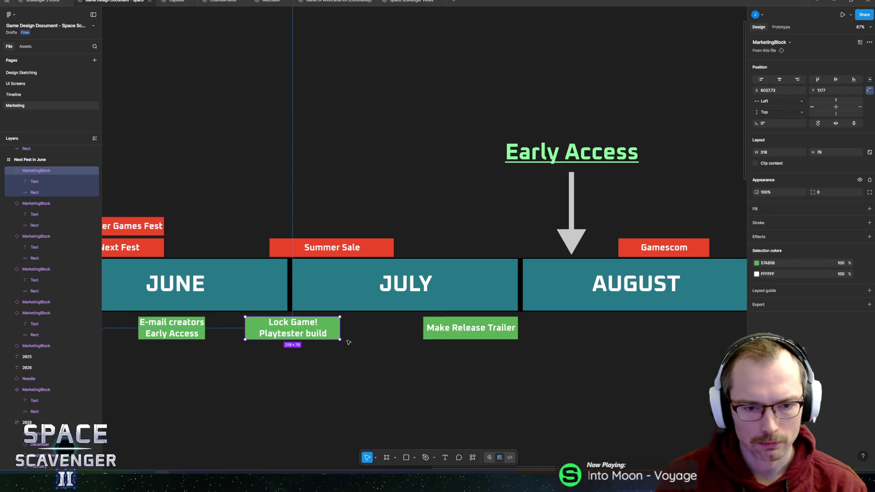
drag(284, 327, 244, 327)
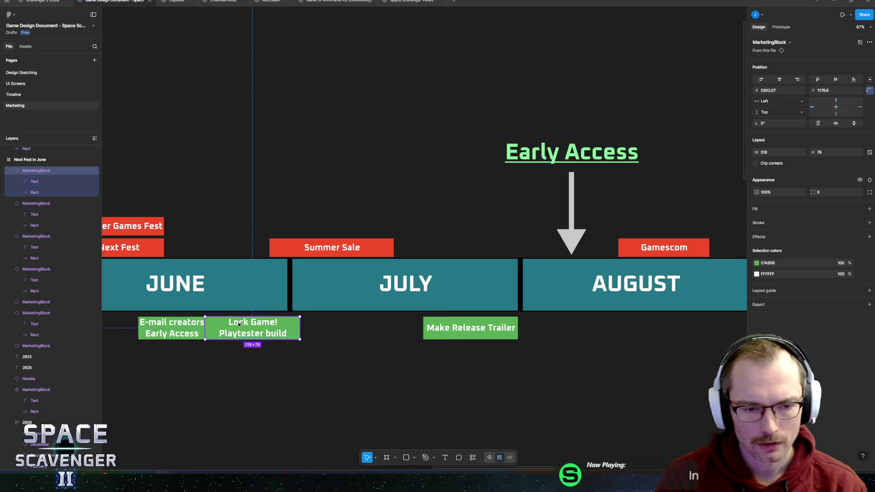
scroll(363, 323, left, 5)
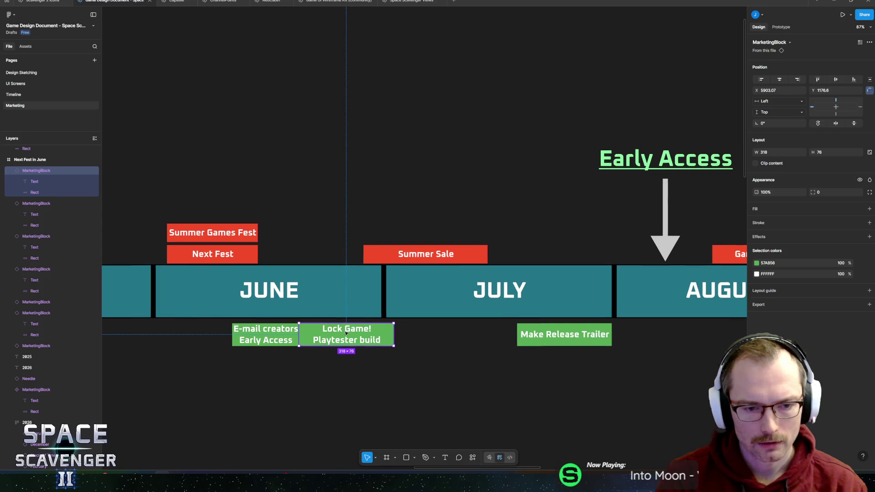
drag(368, 335, 208, 335)
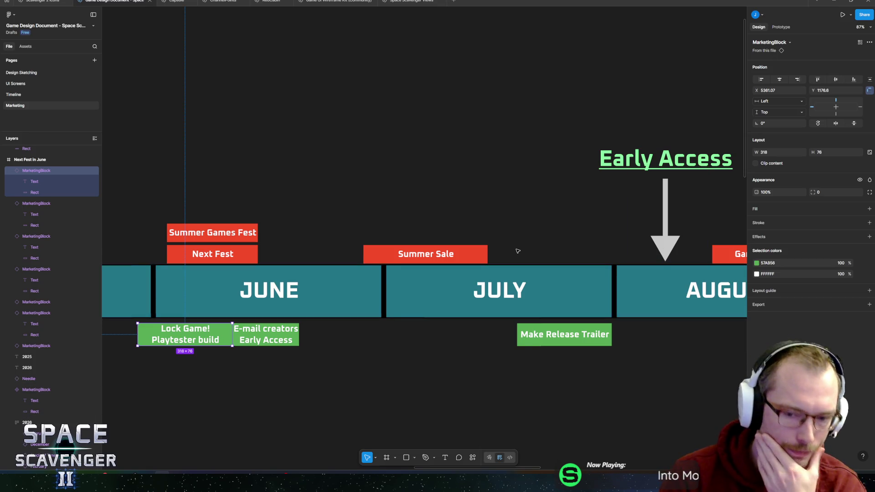
Pan and zoom the timeline to the June–August summer months.
scroll(437, 239, down, 2)
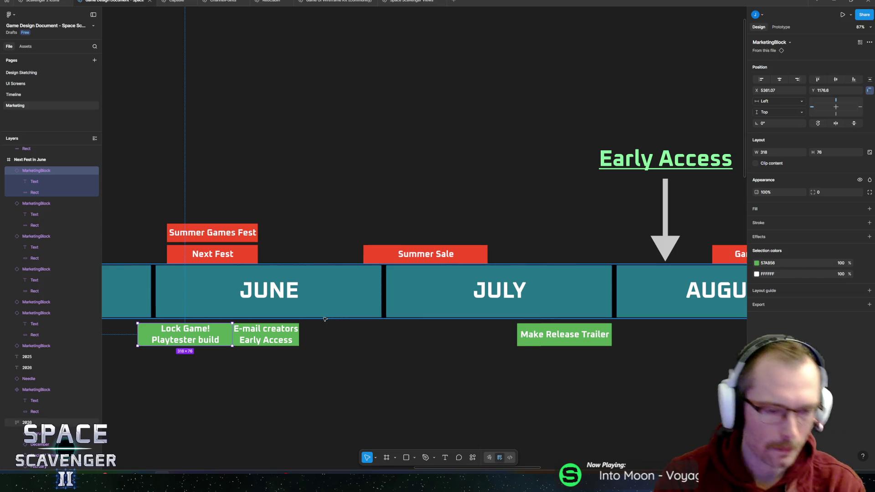
scroll(428, 273, left, 5)
scroll(414, 304, down, 3)
scroll(414, 305, right, 8)
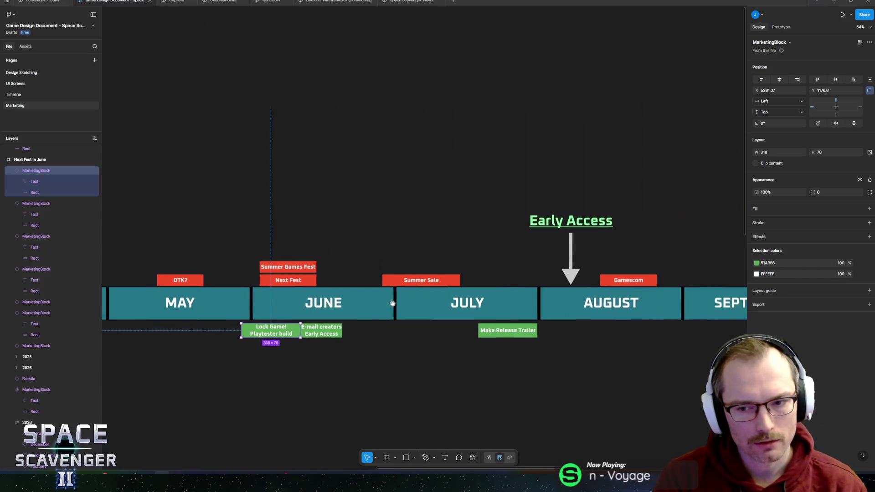
scroll(424, 296, left, 8)
scroll(428, 288, down, 1)
scroll(429, 288, left, 5)
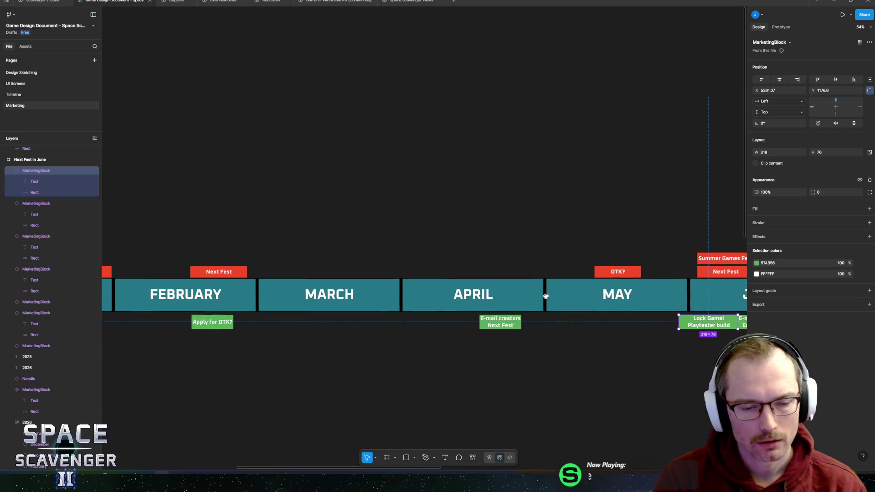
scroll(455, 296, up, 1)
scroll(501, 307, up, 3)
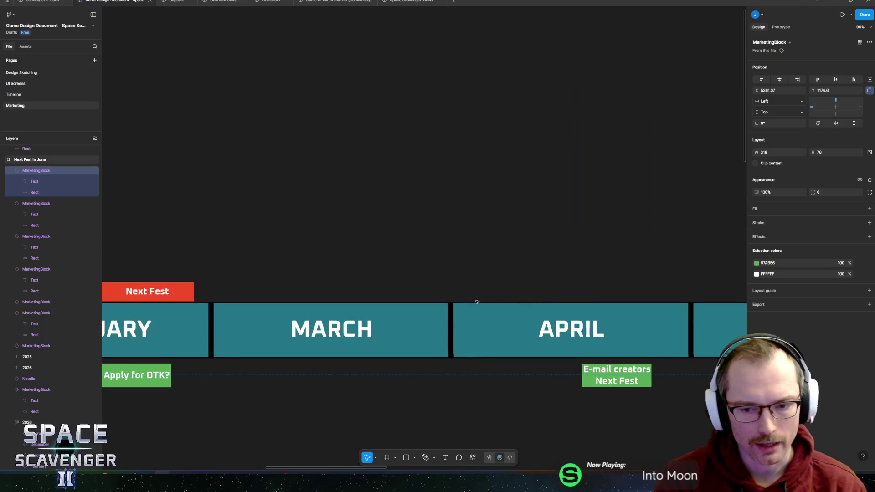
scroll(395, 274, right, 4)
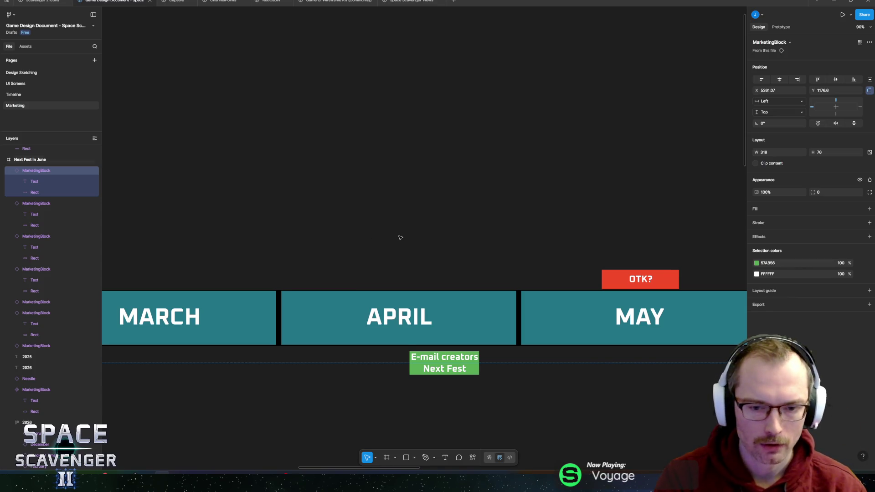
scroll(402, 240, down, 8)
mouse_move(414, 226)
mouse_down()
mouse_move(582, 228)
mouse_move(295, 220)
mouse_up()
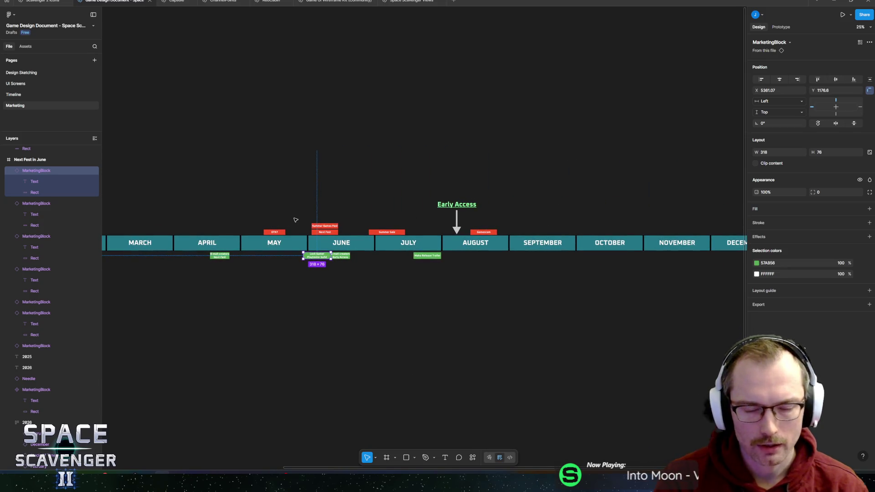
Move the Make Release Trailer block under late July, just before the Early Access arrow.
scroll(295, 220, up, 5)
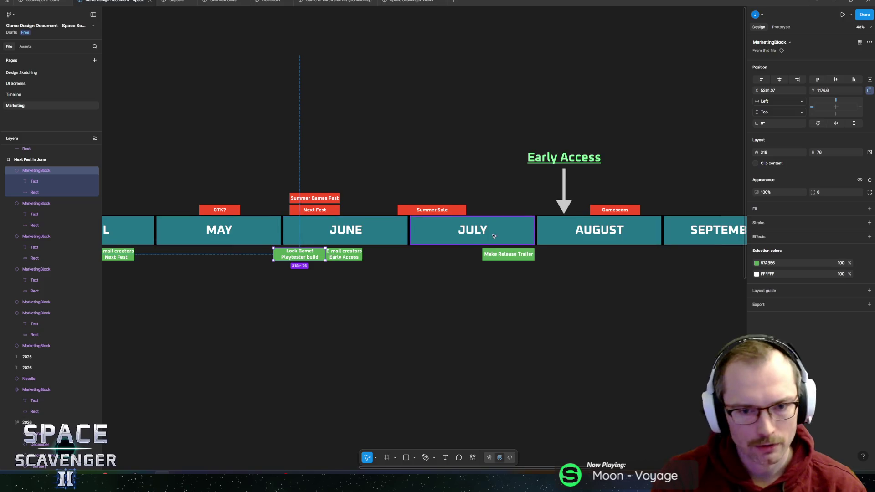
scroll(424, 252, up, 3)
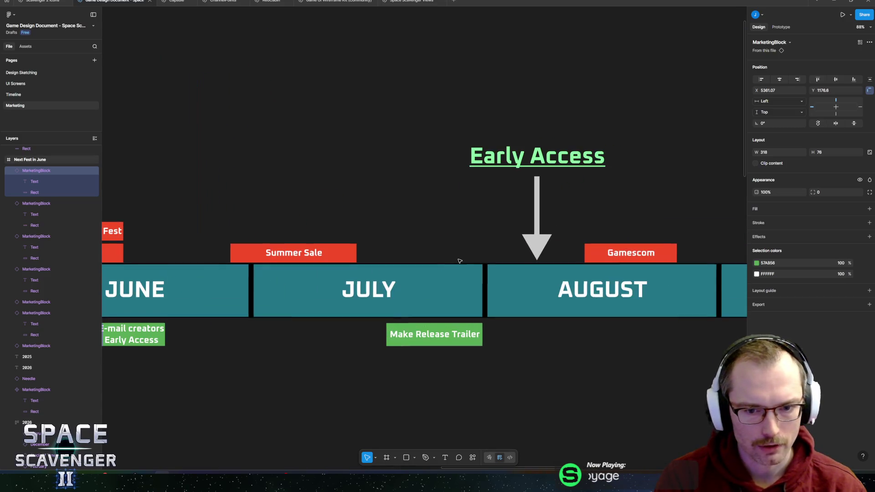
click(435, 331)
drag(451, 287, 414, 287)
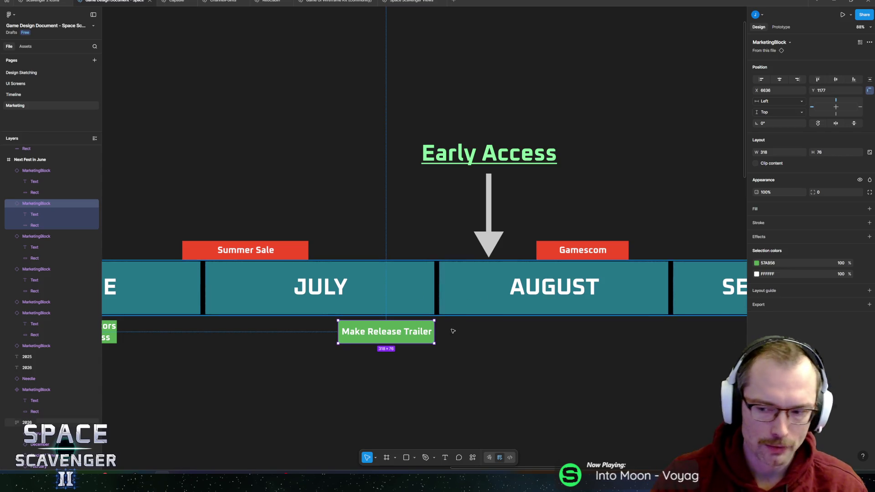
scroll(307, 366, up, 2)
scroll(460, 346, up, 3)
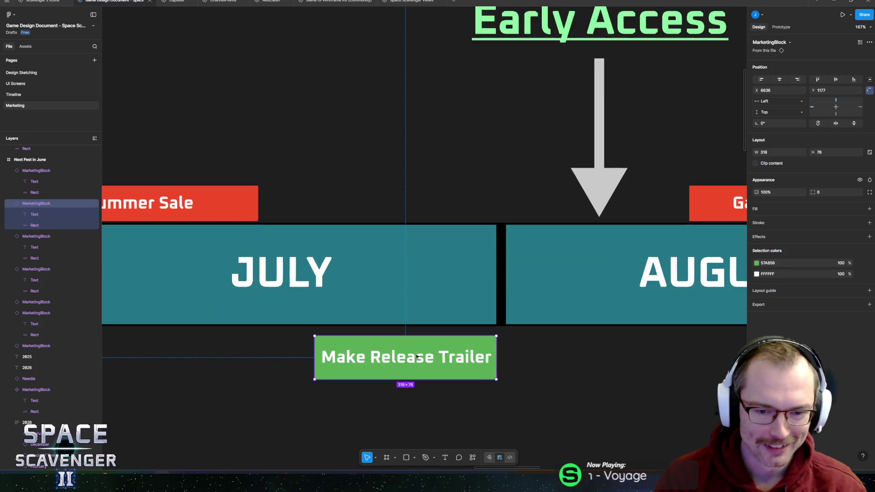
scroll(460, 346, down, 3)
scroll(472, 341, left, 5)
scroll(473, 342, down, 4)
scroll(473, 342, left, 10)
scroll(539, 357, right, 10)
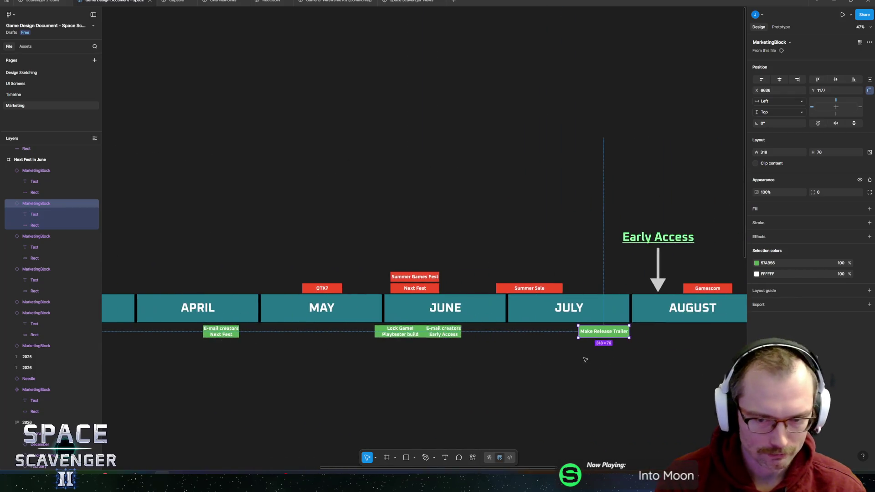
scroll(322, 335, up, 4)
scroll(398, 336, left, 2)
scroll(492, 376, up, 1)
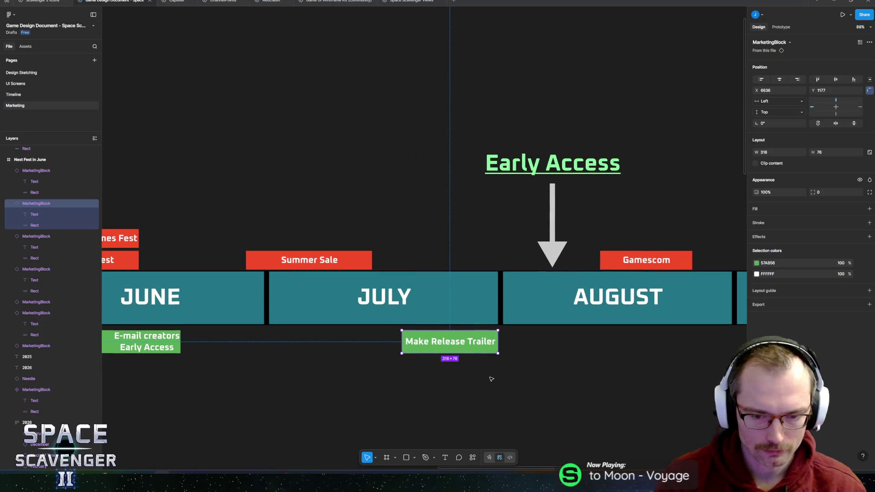
scroll(533, 384, up, 3)
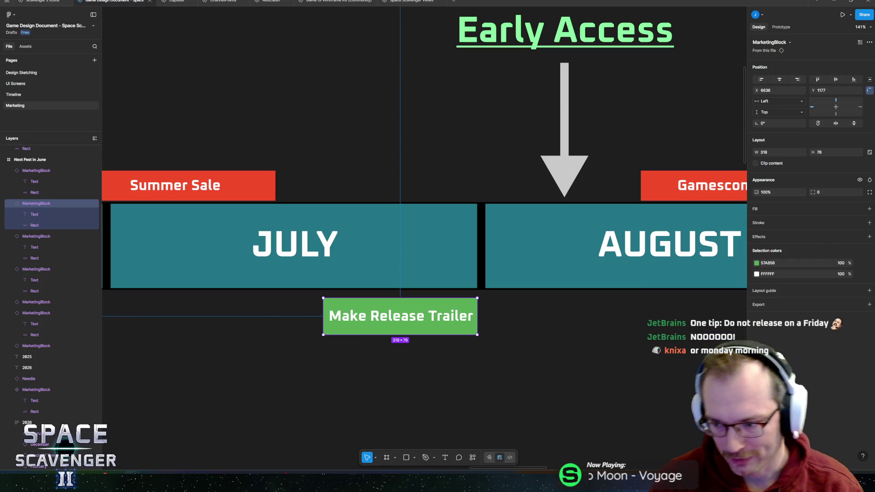
mouse_move(624, 292)
mouse_down()
mouse_move(380, 279)
mouse_move(360, 302)
mouse_move(361, 269)
mouse_move(574, 268)
mouse_move(563, 274)
mouse_up()
scroll(564, 275, down, 5)
scroll(502, 280, left, 3)
scroll(456, 285, right, 3)
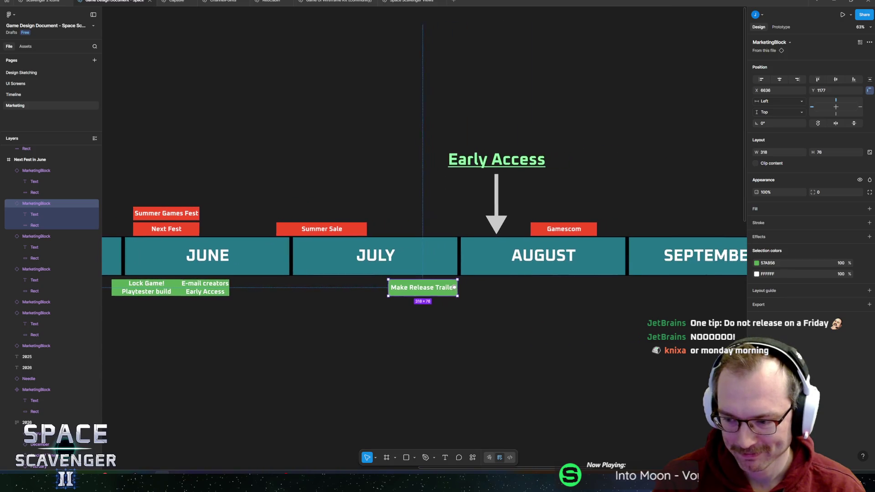
scroll(454, 286, up, 5)
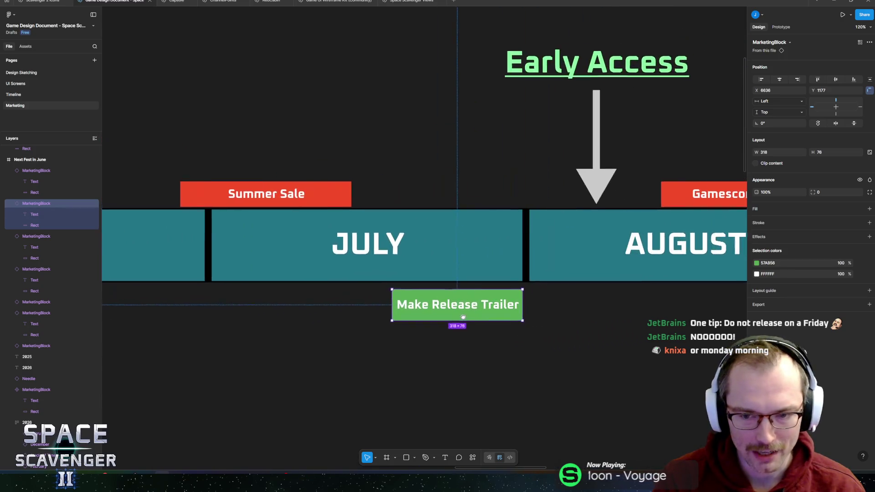
scroll(599, 320, right, 2)
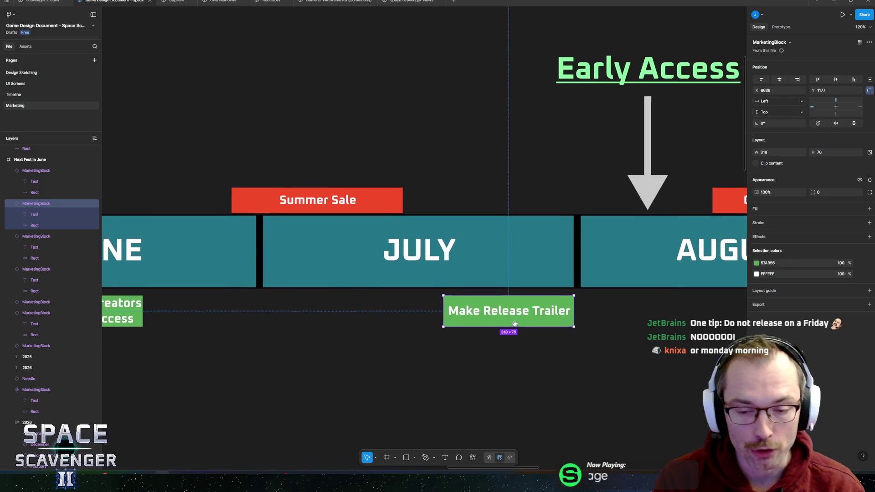
scroll(501, 323, left, 5)
scroll(431, 326, down, 2)
scroll(431, 327, down, 3)
scroll(428, 333, left, 8)
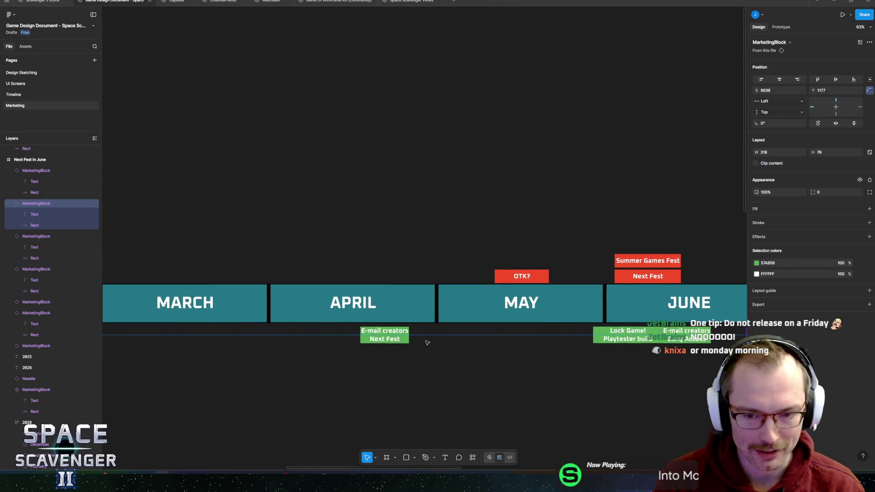
scroll(380, 314, right, 6)
scroll(380, 314, right, 8)
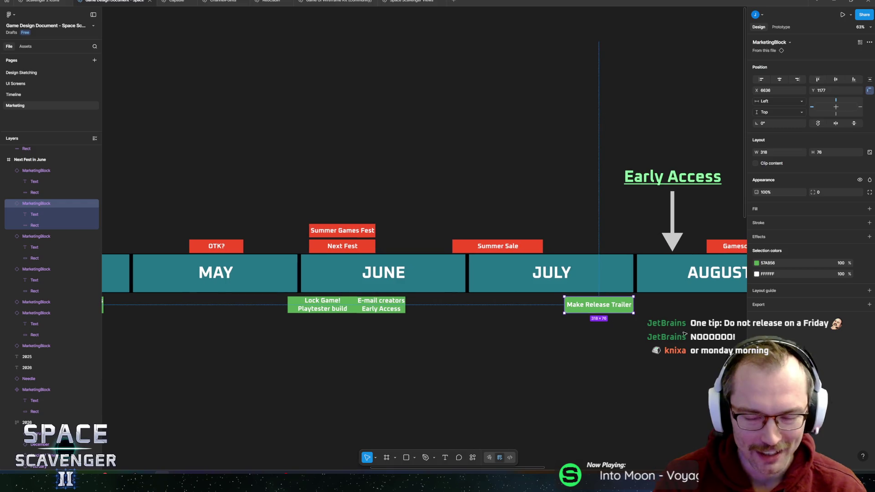
scroll(489, 327, up, 3)
scroll(570, 348, up, 1)
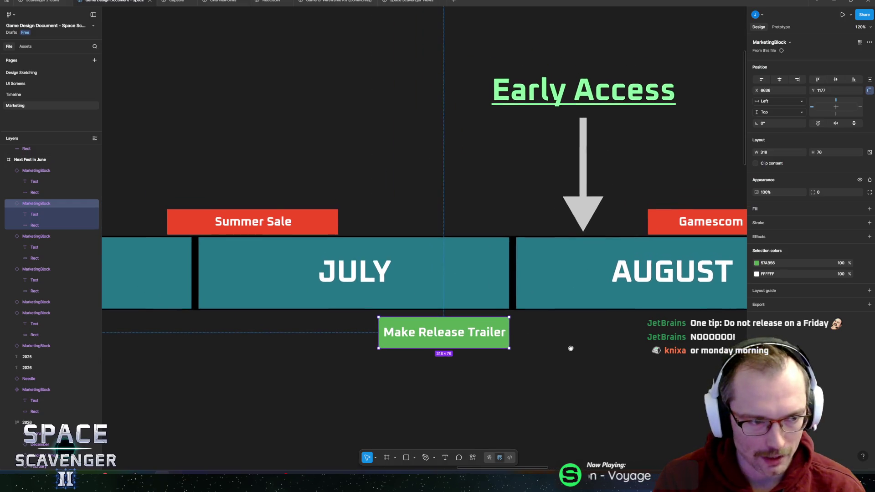
scroll(576, 348, down, 4)
scroll(658, 328, right, 10)
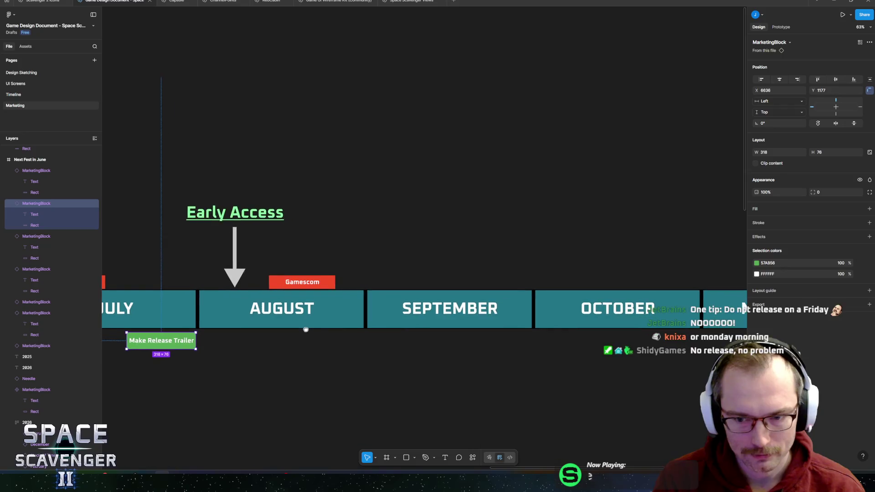
scroll(358, 322, down, 4)
scroll(364, 342, left, 10)
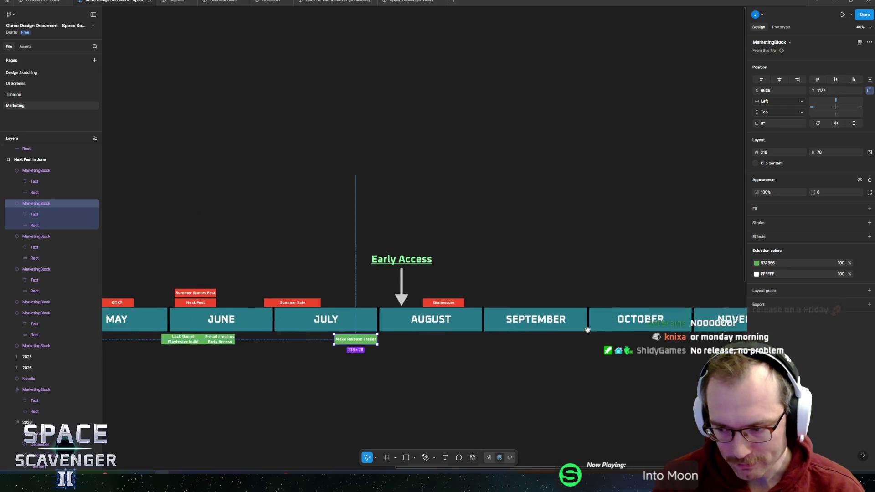
scroll(588, 332, left, 10)
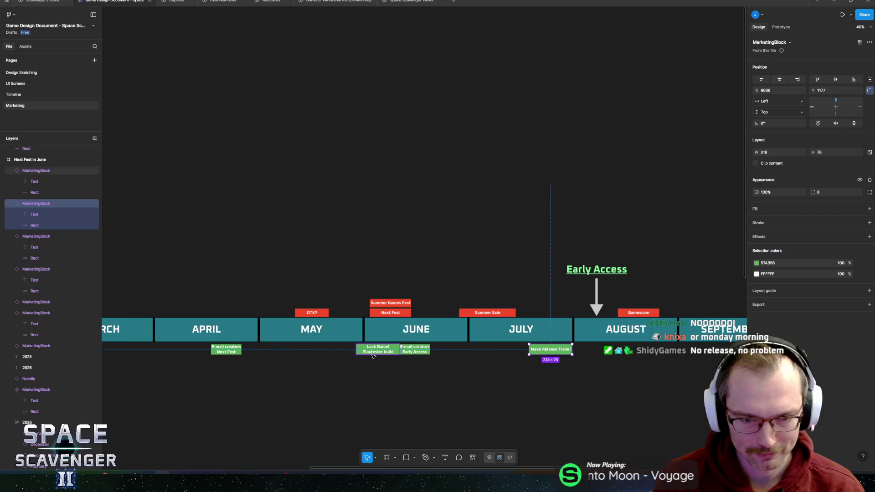
scroll(560, 314, right, 5)
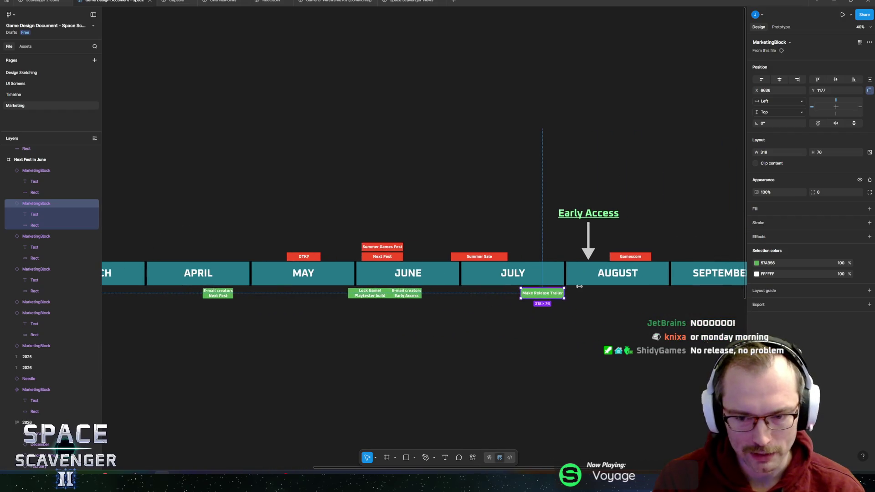
scroll(554, 311, up, 5)
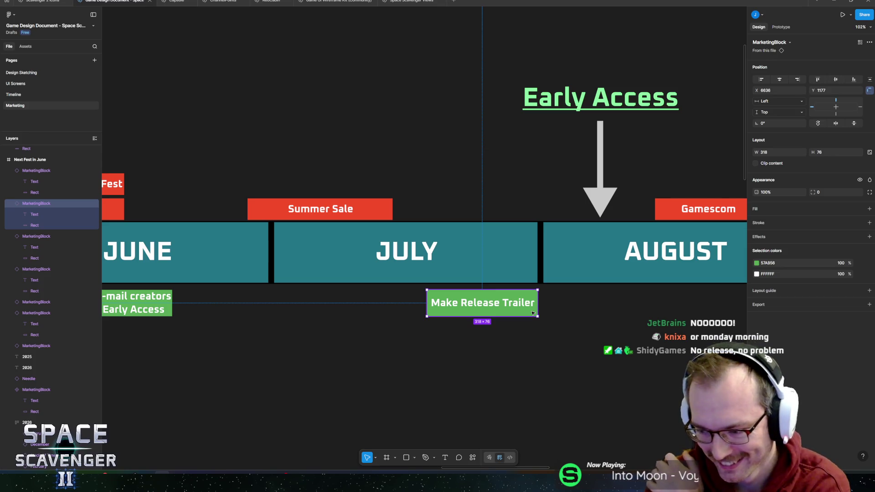
scroll(521, 311, down, 5)
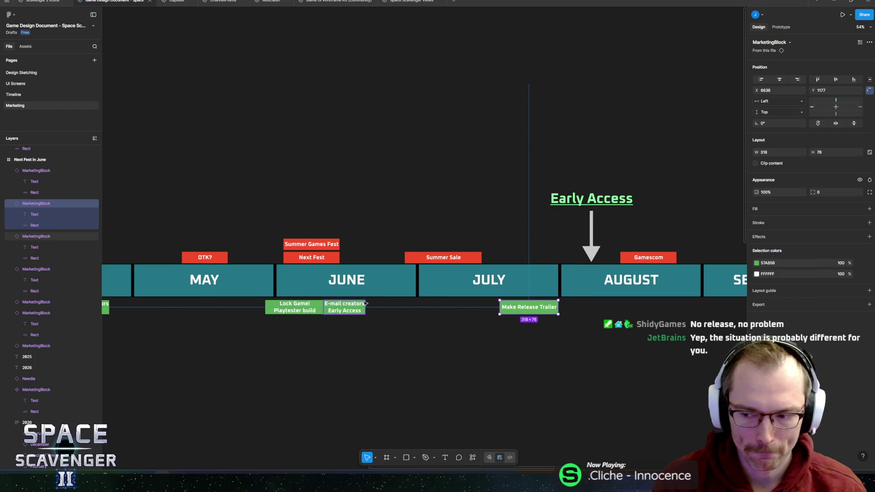
scroll(314, 318, up, 5)
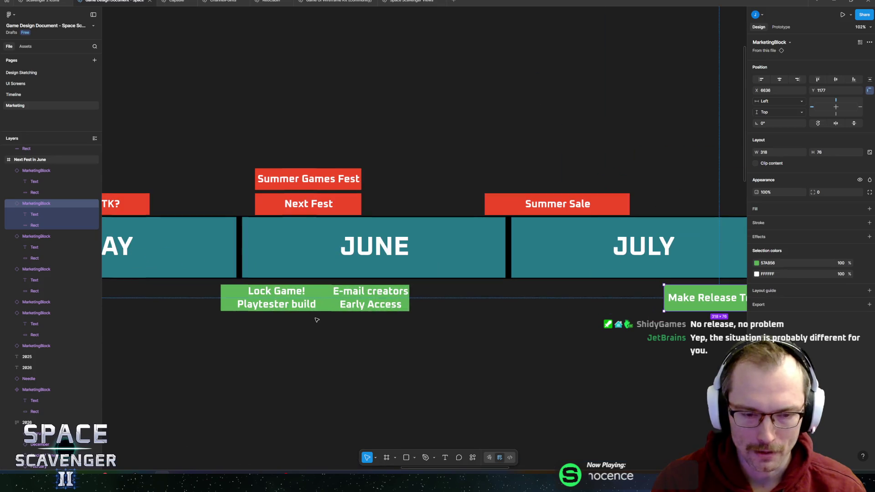
scroll(317, 320, left, 3)
click(317, 320)
Copy the Lock Game! block to sit beside the E-mail creators block.
drag(482, 334, 375, 335)
scroll(375, 335, right, 3)
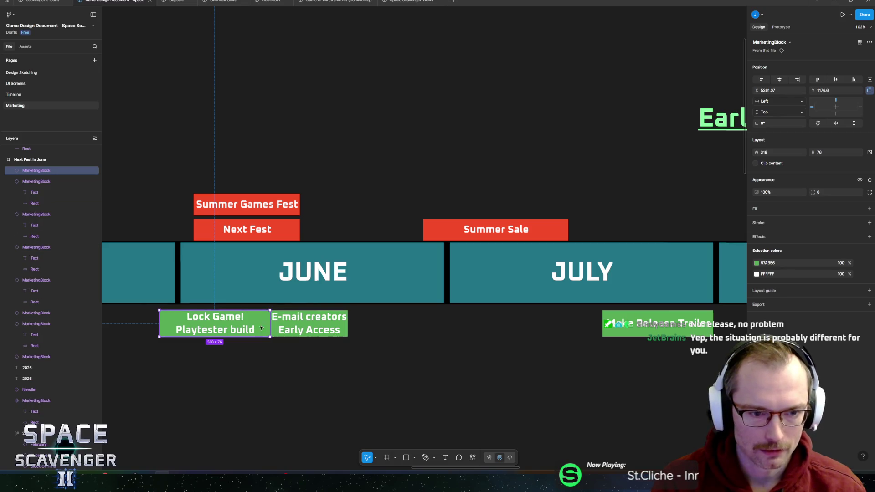
drag(204, 327, 440, 324)
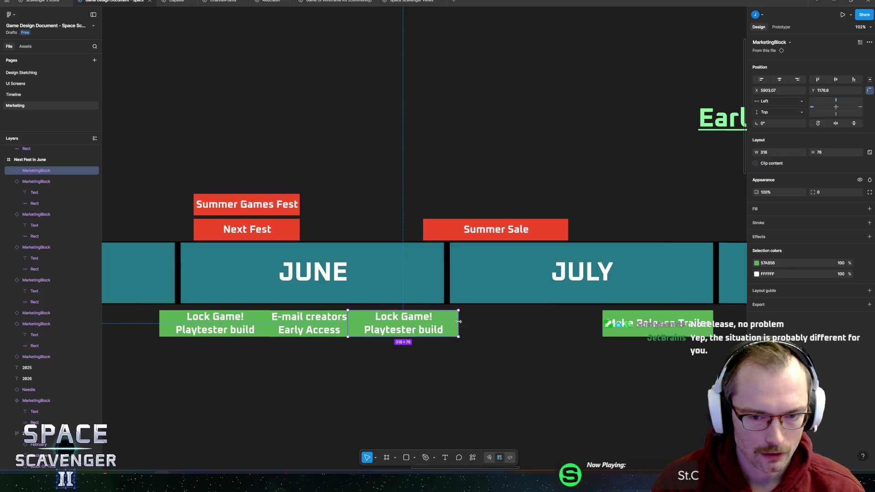
Relabel the copied block 'TikTok / YT Shorts'.
double_click(410, 323)
key(Return)
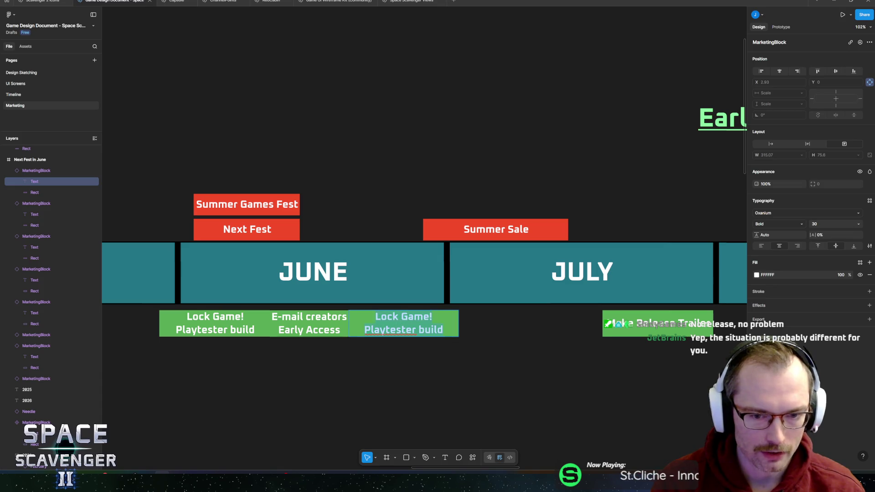
text(Tiktok)
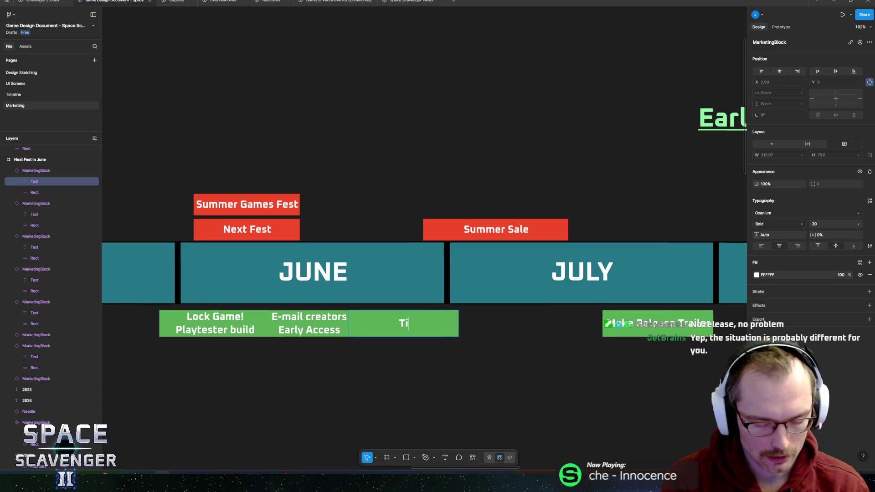
key(BackSpace)
key(BackSpace)
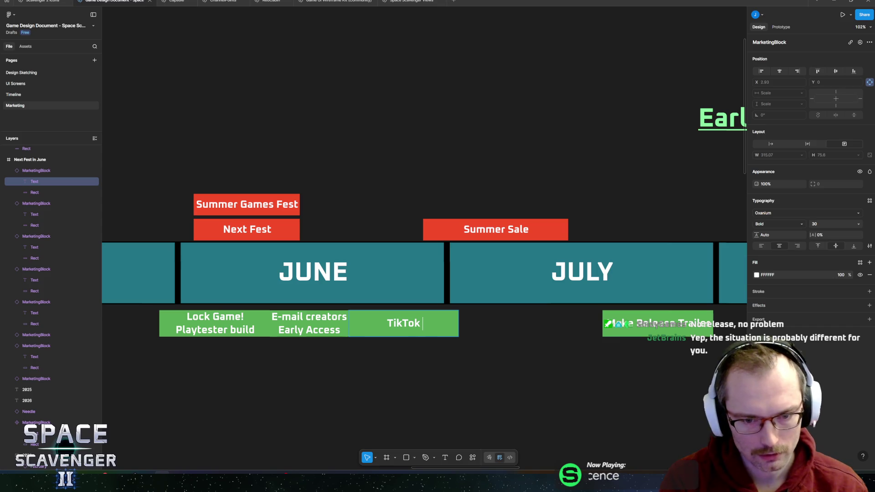
text(/YT)
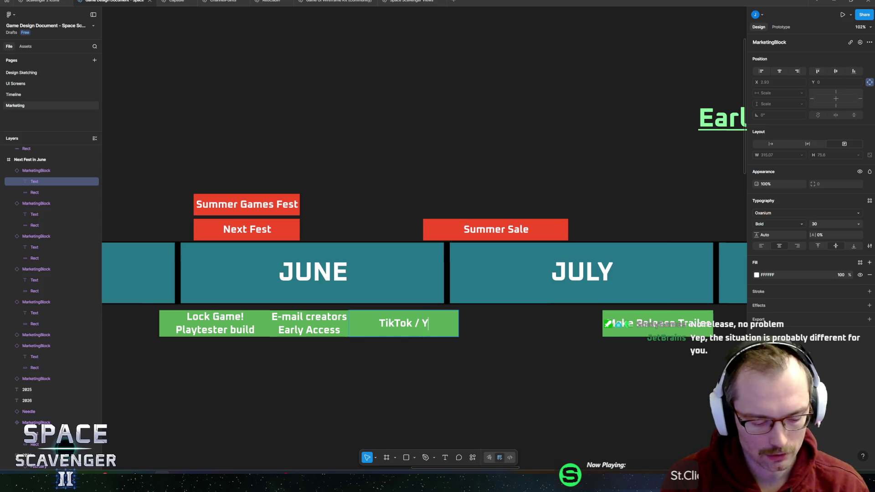
text( Shou)
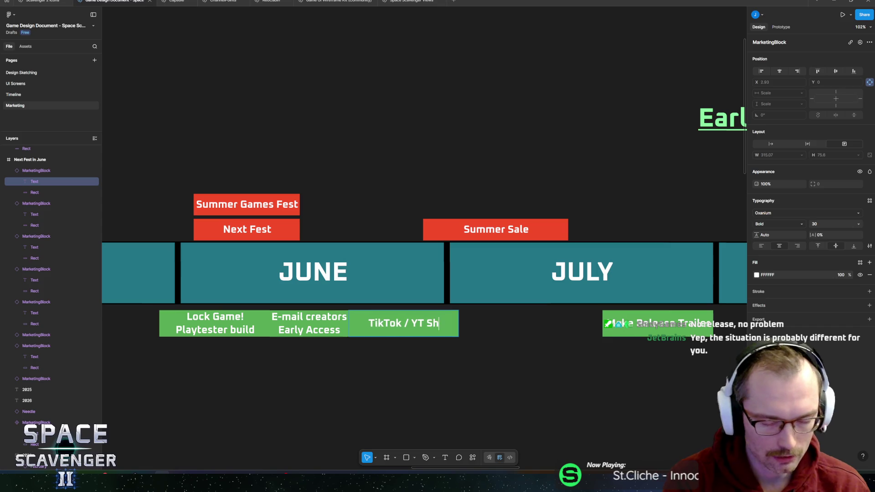
key(BackSpace)
key(BackSpace)
text(orts cr)
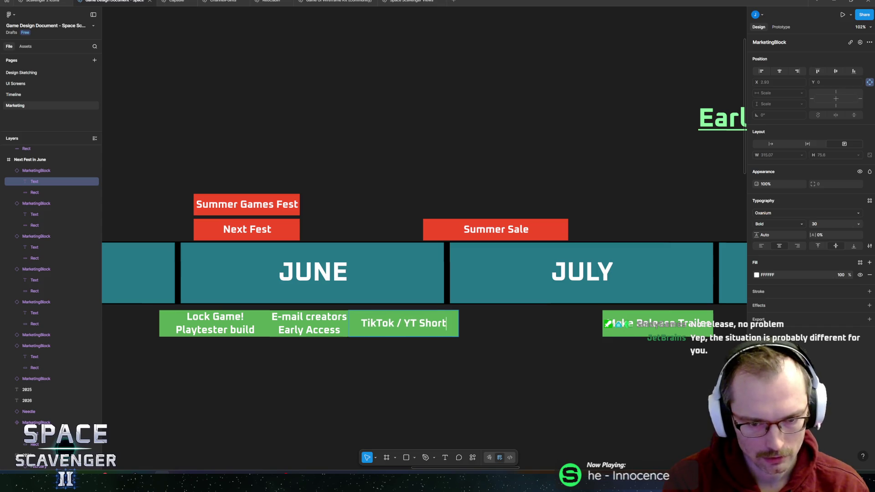
key(BackSpace)
key(BackSpace)
key(BackSpace)
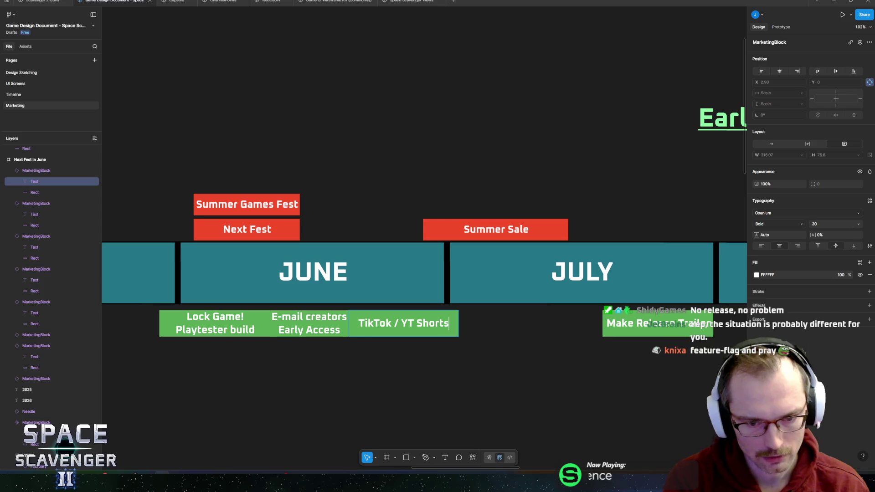
Add 'Create' as the label's first line and widen the block across into July.
key(Home)
key(Return)
key(Up)
text(Create)
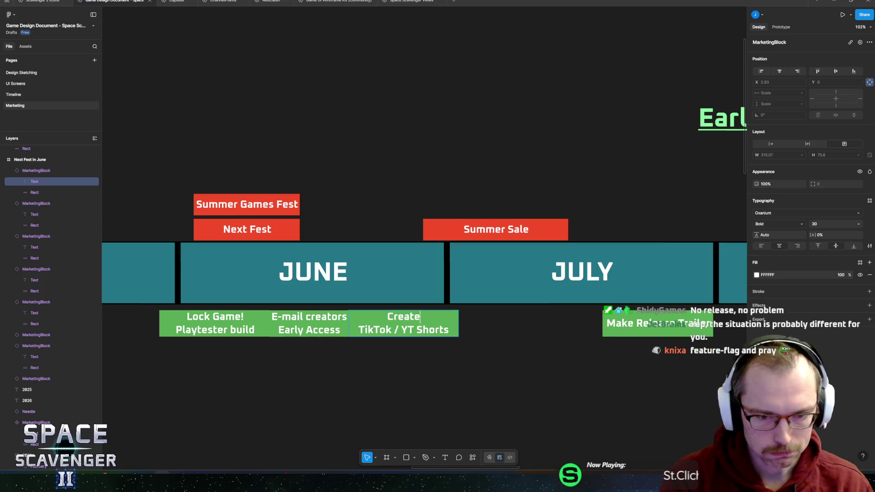
key(Escape)
key(Escape)
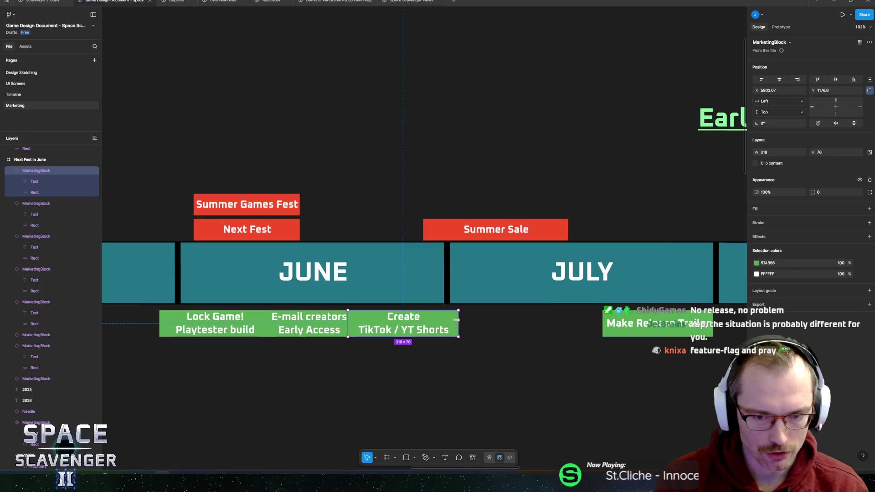
drag(459, 323, 602, 325)
Shift the TikTok block's fill from green to a darker brown in Selection colors.
scroll(464, 348, right, 5)
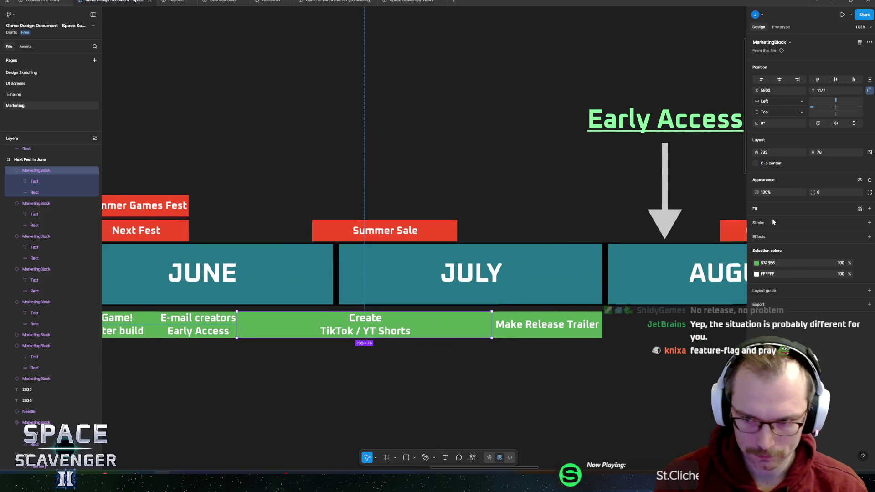
click(756, 263)
drag(707, 326, 696, 322)
drag(703, 369, 691, 369)
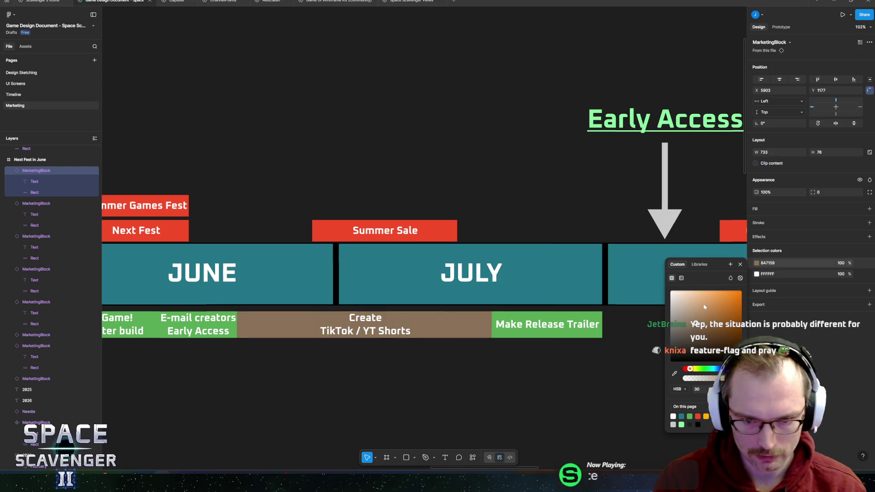
click(701, 333)
key(Escape)
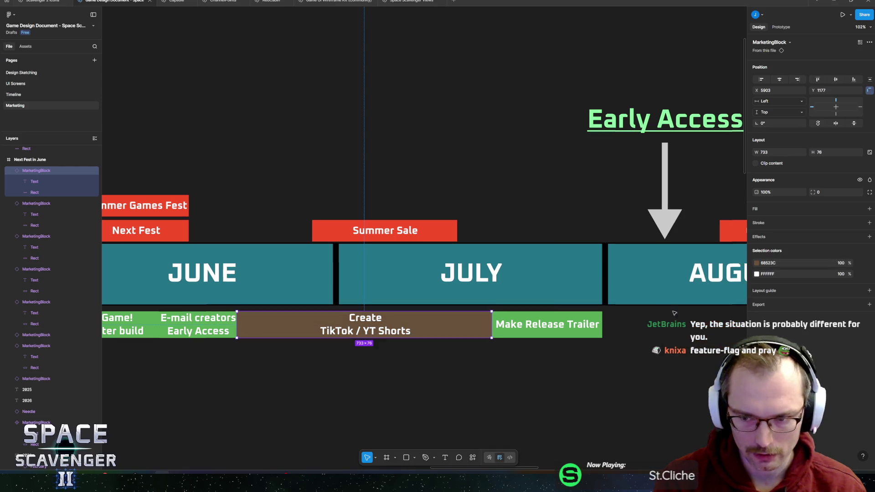
Paste the brown fill onto the Lock Game! Playtester build block.
scroll(676, 295, left, 5)
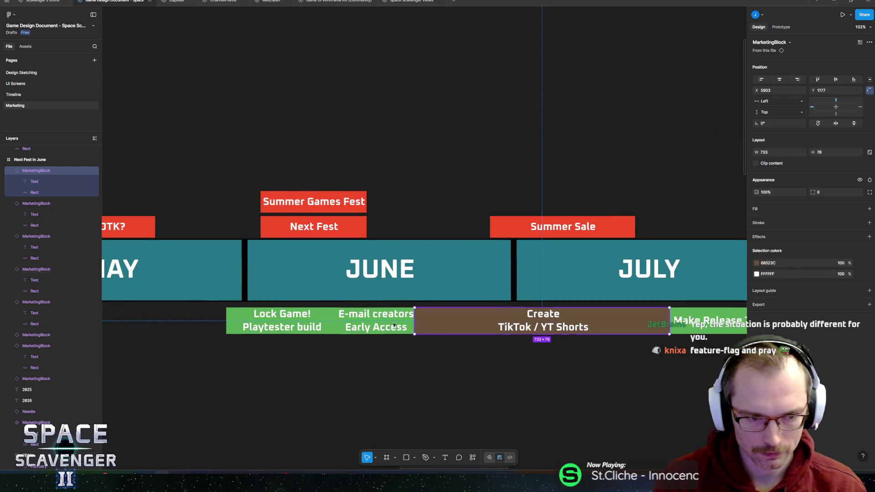
click(281, 320)
click(774, 263)
text(68523C)
key(Return)
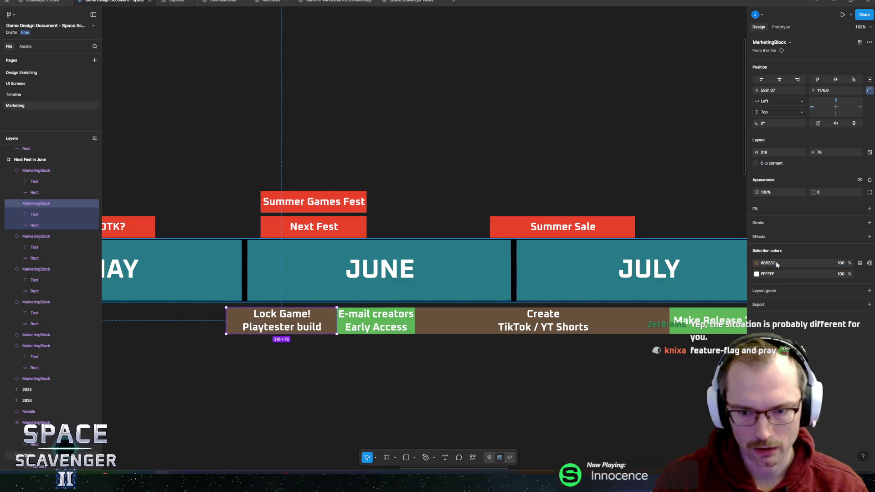
Restore the Create TikTok / YT Shorts block's fill to green 57AB56.
click(542, 321)
scroll(393, 326, right, 3)
scroll(393, 327, left, 1)
scroll(461, 324, right, 2)
scroll(408, 324, left, 4)
scroll(501, 323, right, 2)
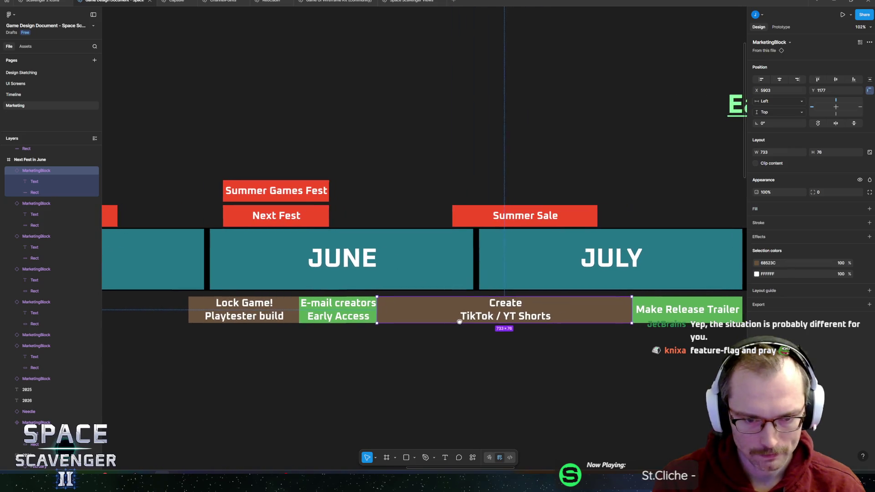
scroll(496, 322, left, 2)
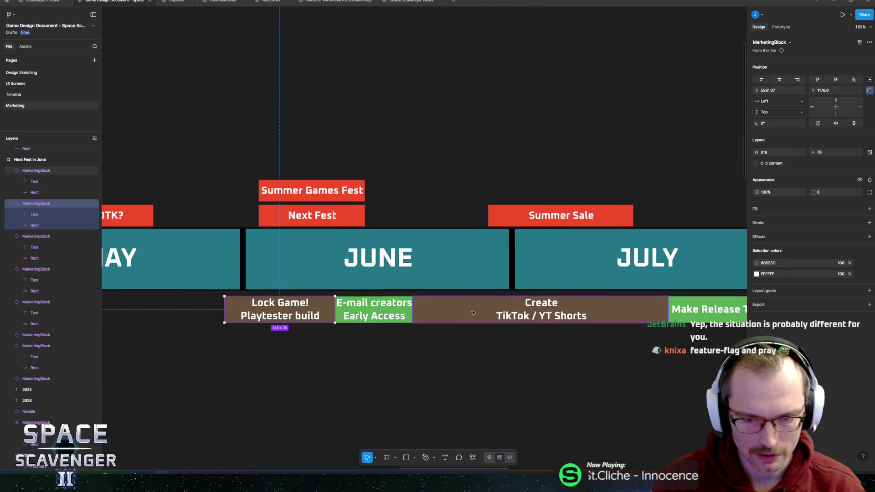
click(757, 263)
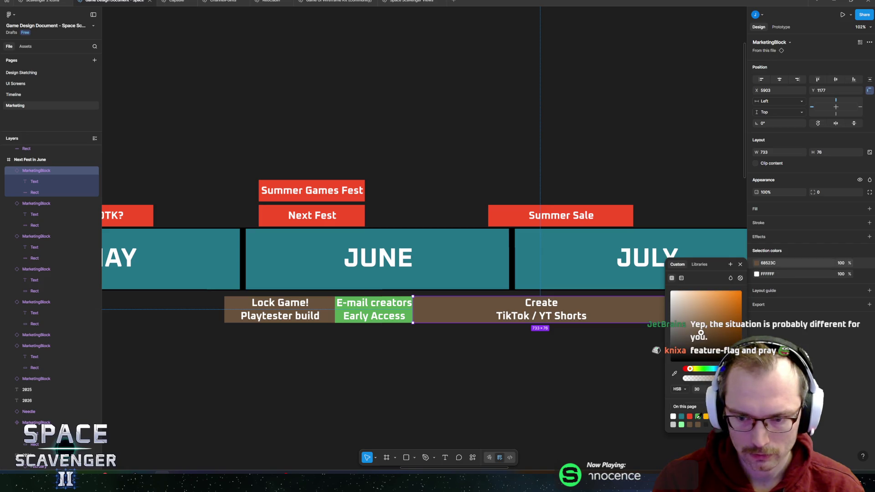
click(682, 424)
click(698, 417)
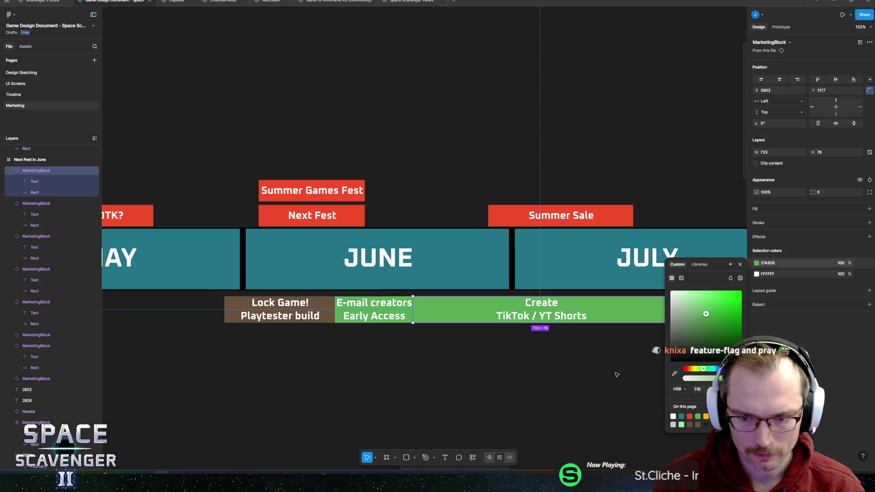
click(599, 373)
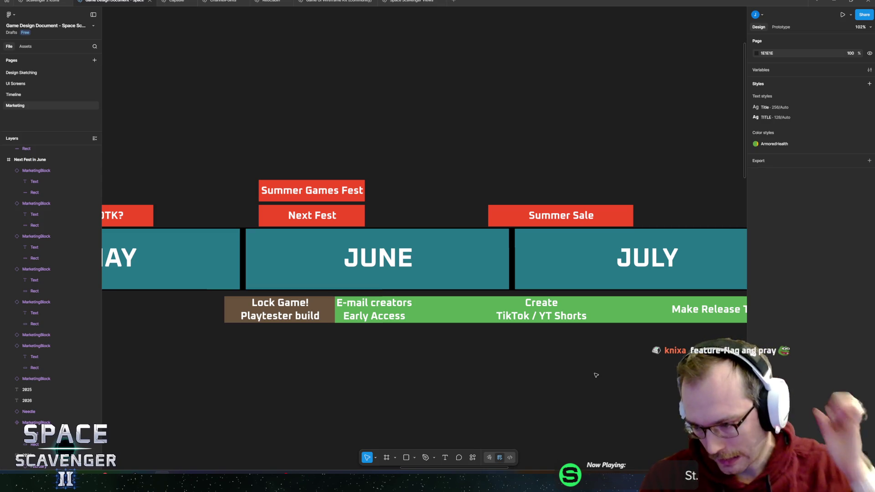
scroll(401, 348, down, 5)
mouse_move(397, 350)
mouse_down()
mouse_move(478, 349)
mouse_move(447, 335)
mouse_move(402, 336)
mouse_move(665, 326)
mouse_move(307, 306)
mouse_up()
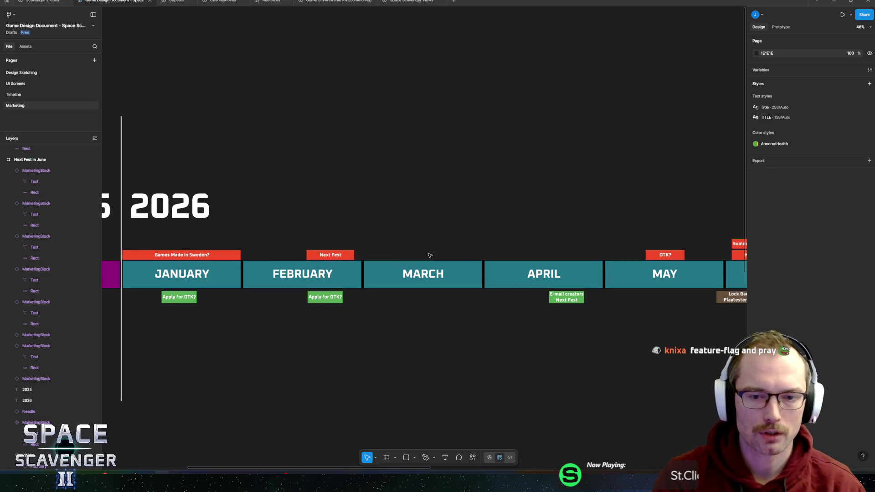
mouse_move(516, 244)
mouse_down()
mouse_move(451, 213)
mouse_move(495, 215)
mouse_move(381, 204)
mouse_move(447, 202)
mouse_up()
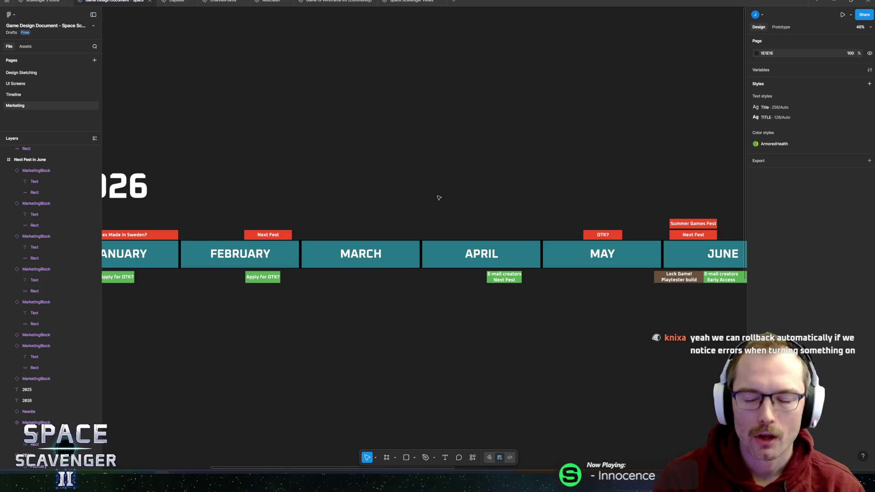
mouse_move(311, 222)
mouse_down()
mouse_move(469, 209)
mouse_move(501, 226)
mouse_move(612, 217)
mouse_up()
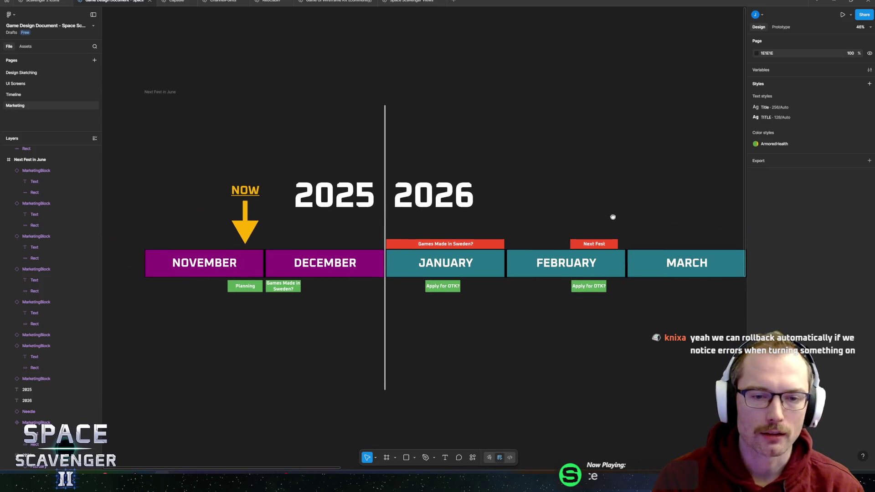
drag(549, 192, 661, 215)
scroll(660, 216, right, 15)
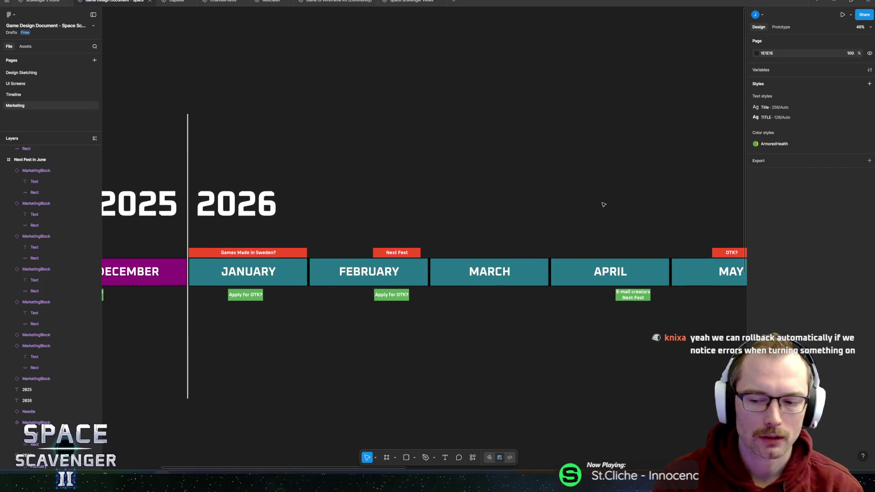
mouse_move(509, 198)
mouse_down()
mouse_move(259, 186)
mouse_move(568, 225)
mouse_move(460, 213)
mouse_up()
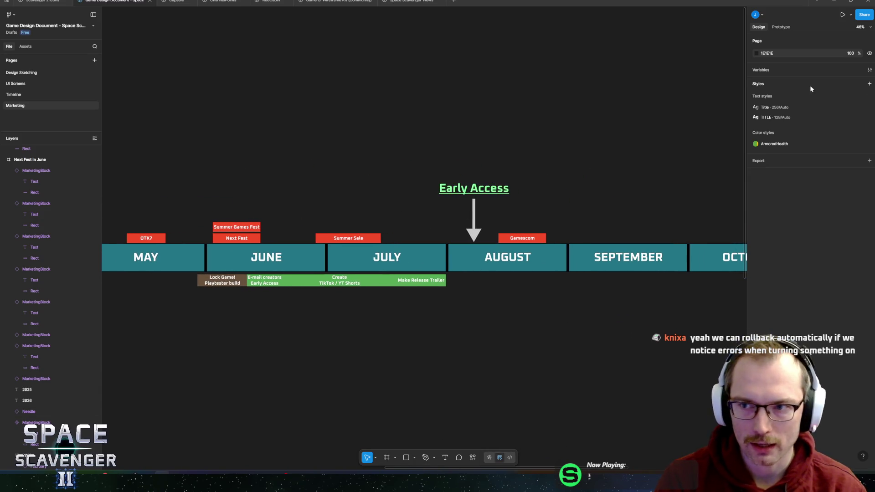
mouse_move(321, 213)
mouse_down()
mouse_move(445, 209)
mouse_move(316, 203)
mouse_up()
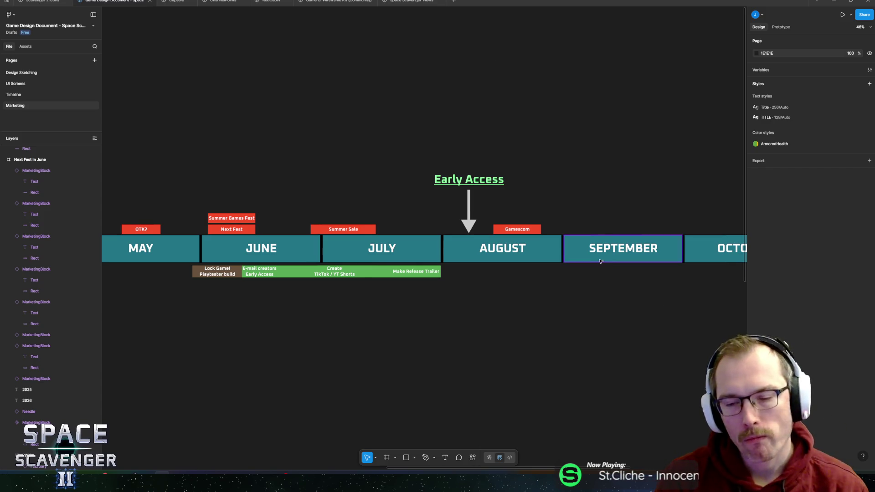
scroll(683, 255, down, 2)
mouse_move(696, 221)
mouse_down()
mouse_move(406, 233)
mouse_move(704, 247)
mouse_up()
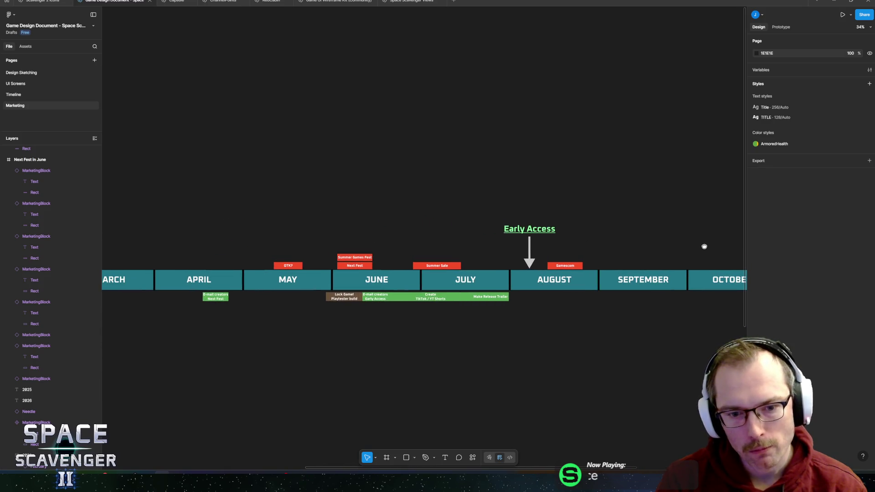
mouse_move(369, 233)
mouse_down()
mouse_move(531, 225)
mouse_move(478, 228)
mouse_up()
scroll(457, 296, up, 4)
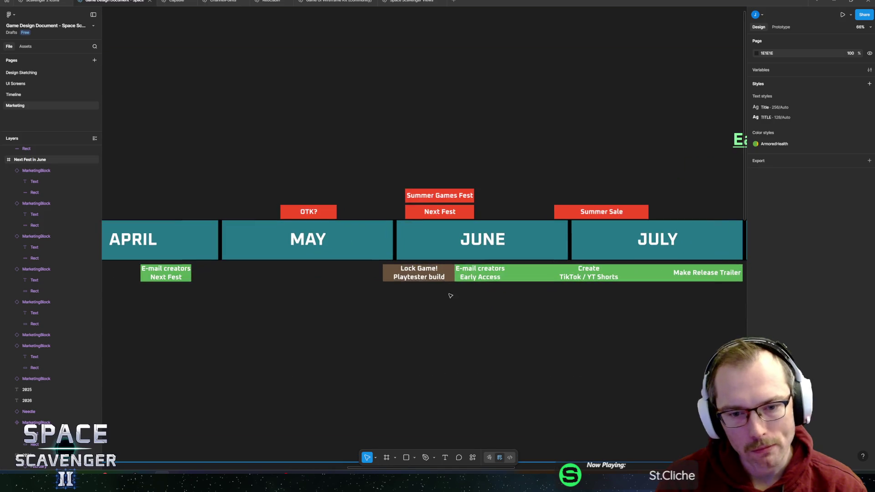
Recolour the April and June E-mail creators blocks blue.
click(414, 279)
click(480, 273)
drag(516, 263, 572, 262)
shift+click(221, 272)
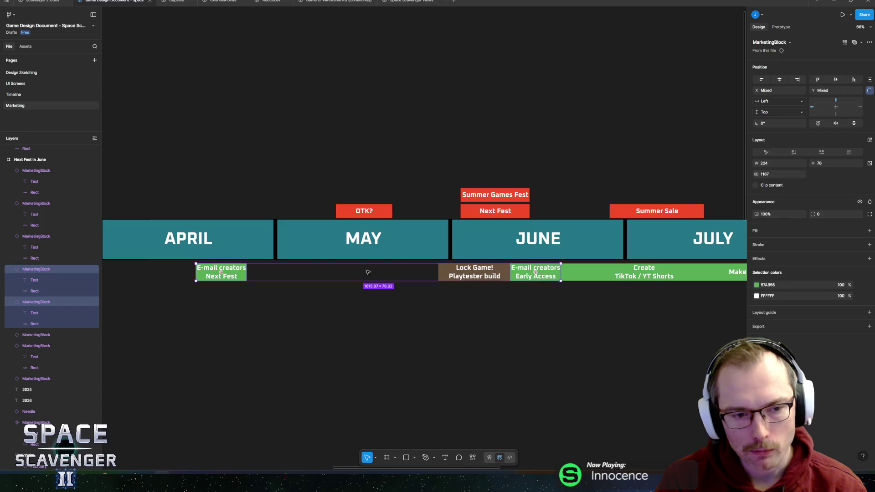
scroll(353, 271, right, 5)
scroll(497, 278, left, 3)
click(756, 284)
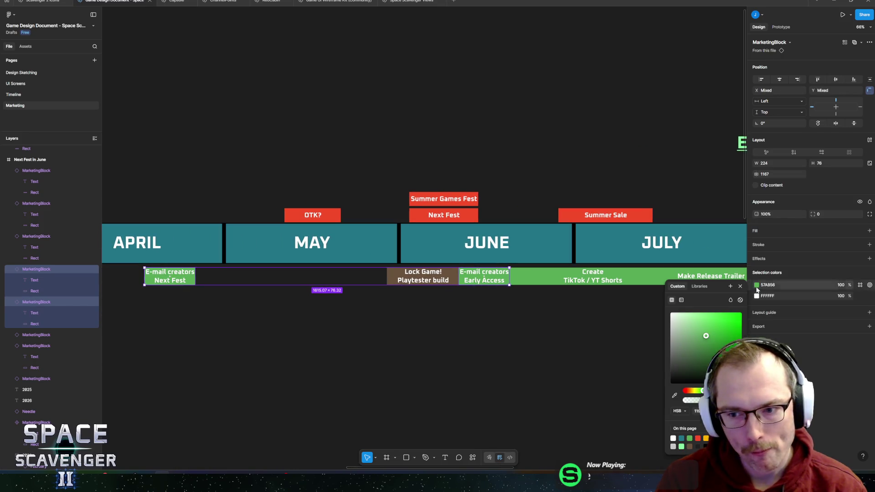
drag(703, 391, 717, 391)
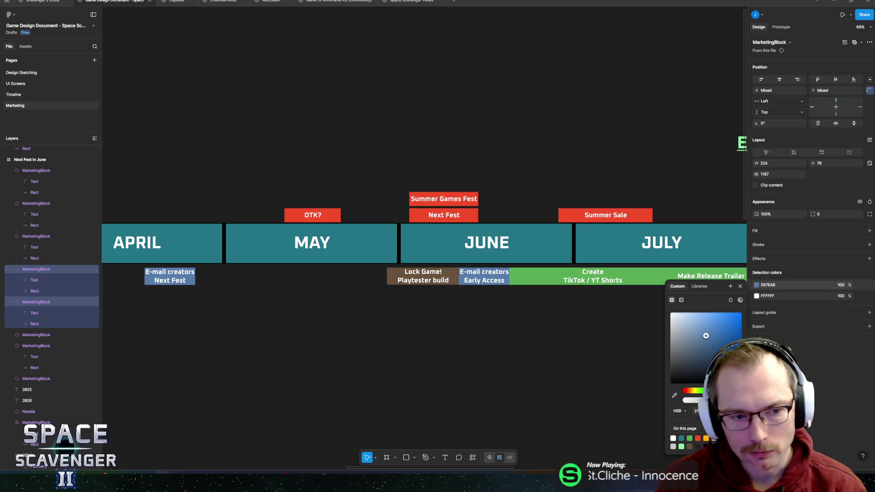
Copy the Create TikTok / YT Shorts block to January, narrowed between the Apply for OTK? blocks.
click(816, 379)
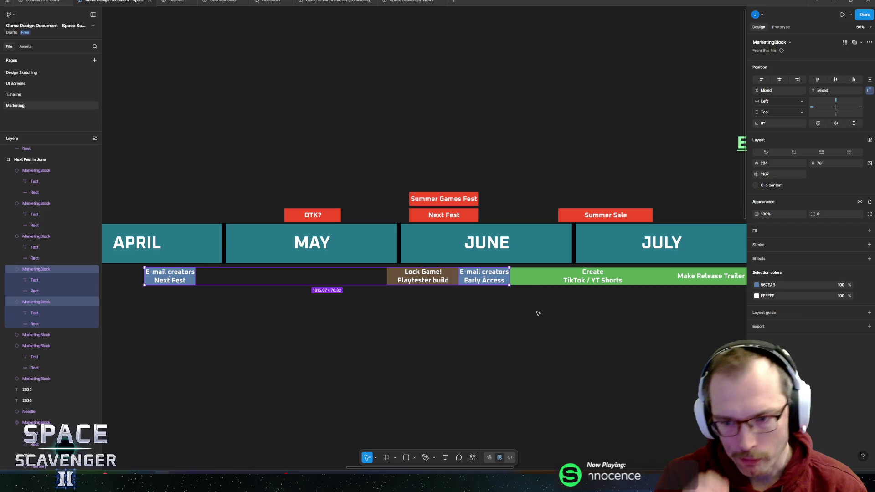
mouse_move(666, 279)
mouse_down()
mouse_move(446, 287)
mouse_move(617, 310)
mouse_move(320, 295)
mouse_move(165, 298)
mouse_move(470, 353)
mouse_move(556, 353)
mouse_up()
mouse_move(624, 349)
mouse_down()
mouse_move(599, 350)
mouse_move(619, 349)
mouse_up()
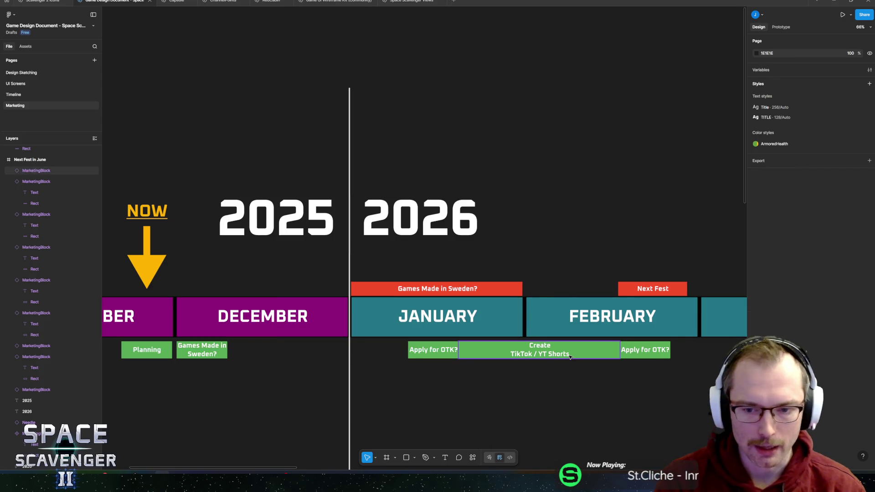
Select both Apply for OTK? blocks and December's Games Made in Sweden? block.
scroll(361, 344, right, 3)
click(361, 344)
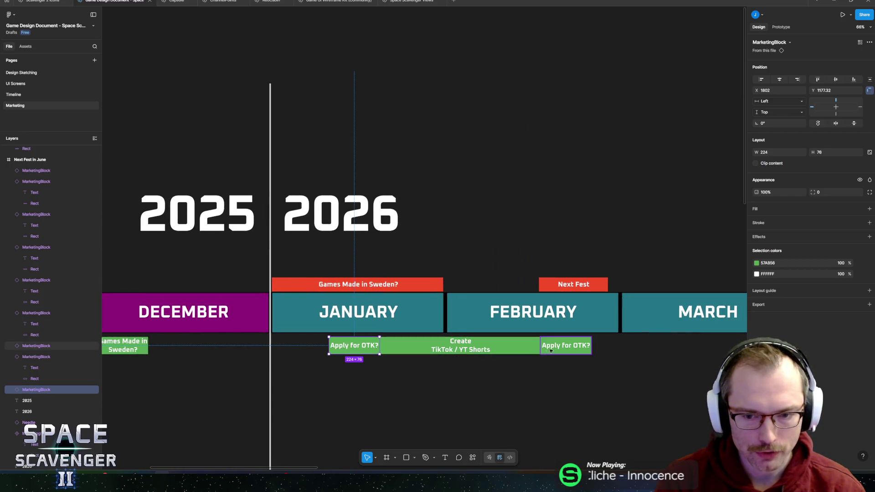
shift+click(565, 345)
scroll(623, 354, right, 15)
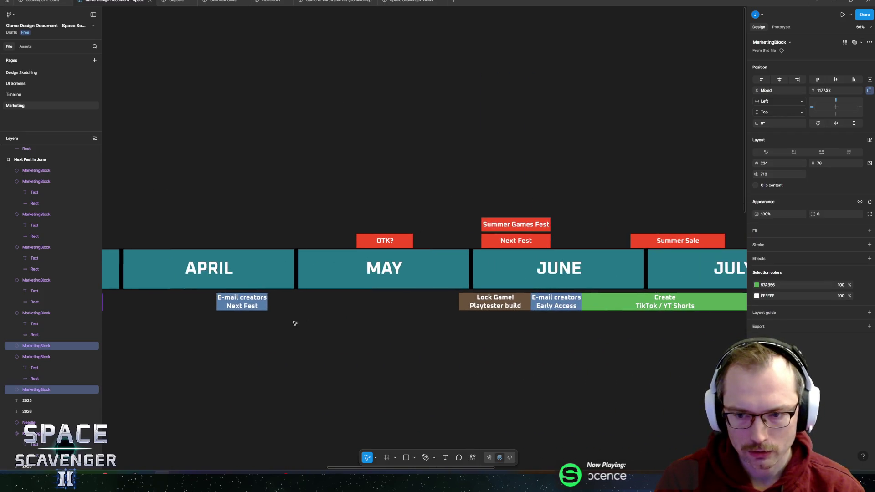
scroll(498, 319, right, 3)
scroll(519, 314, left, 20)
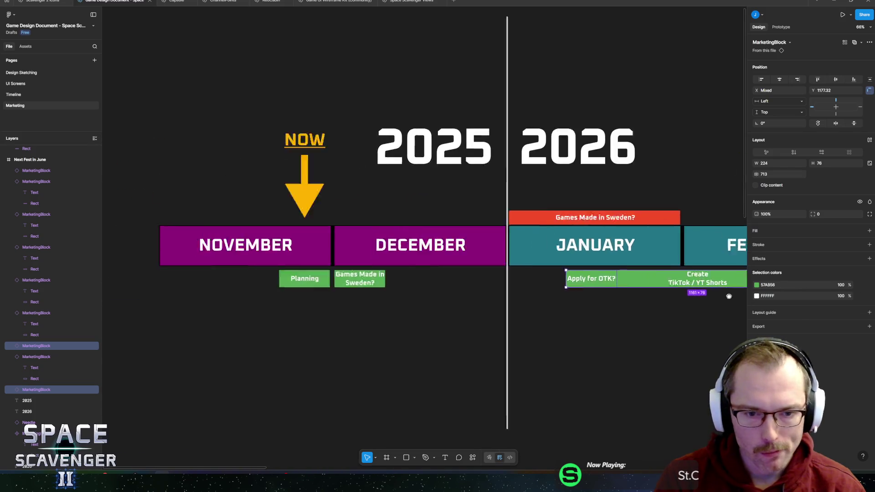
shift+click(408, 281)
Change the selected blocks' green fill to purple 9756AB and clear the selection.
scroll(501, 301, right, 3)
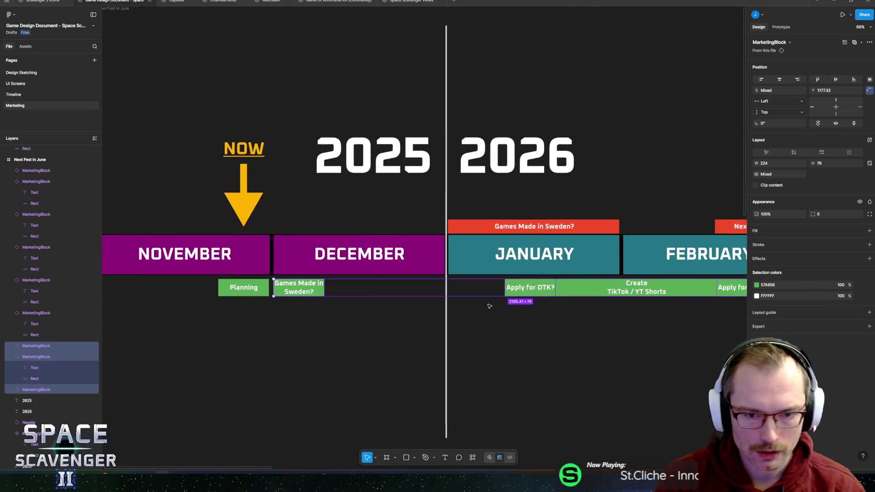
click(756, 285)
click(728, 390)
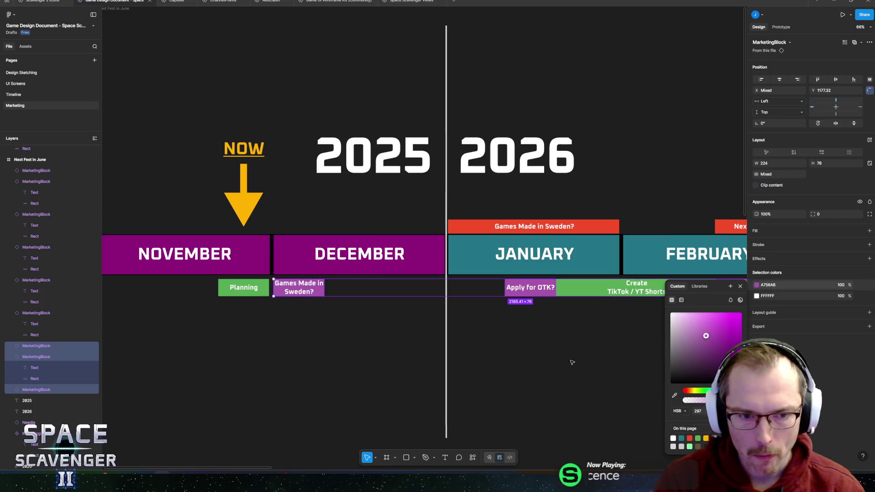
click(727, 391)
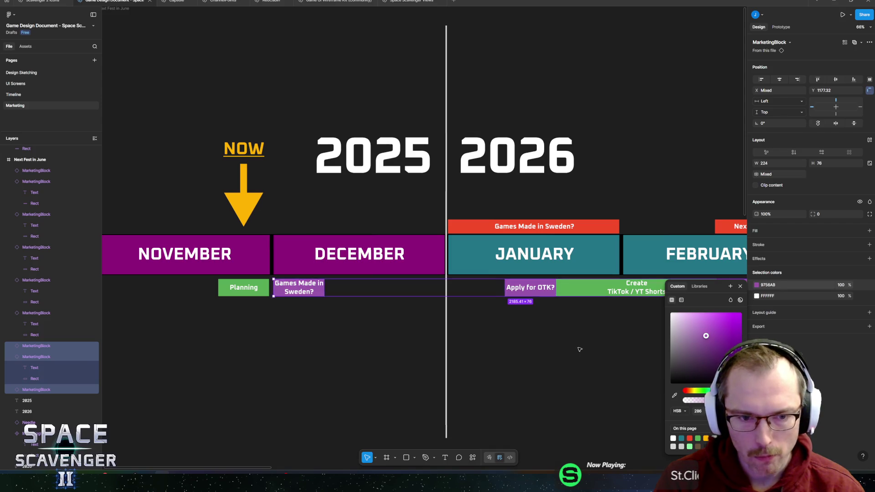
click(369, 337)
scroll(369, 338, down, 3)
scroll(369, 337, right, 6)
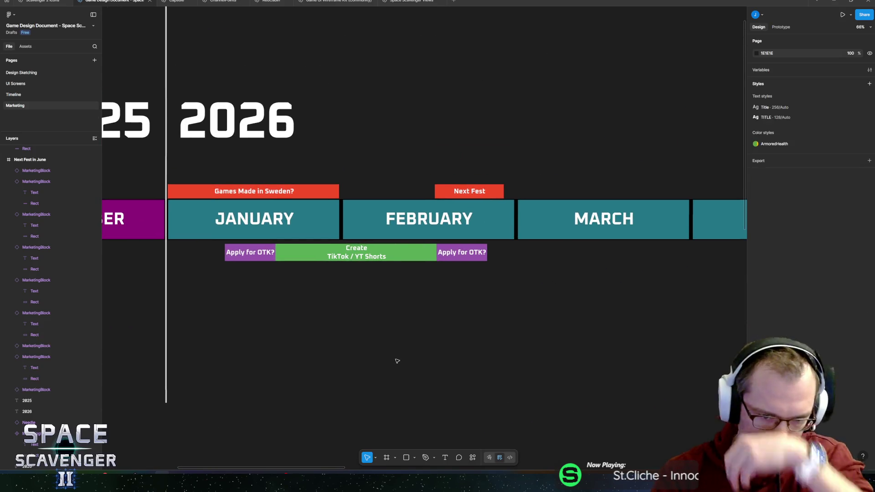
scroll(452, 299, down, 3)
mouse_move(445, 303)
mouse_down()
mouse_move(267, 298)
mouse_move(637, 303)
mouse_up()
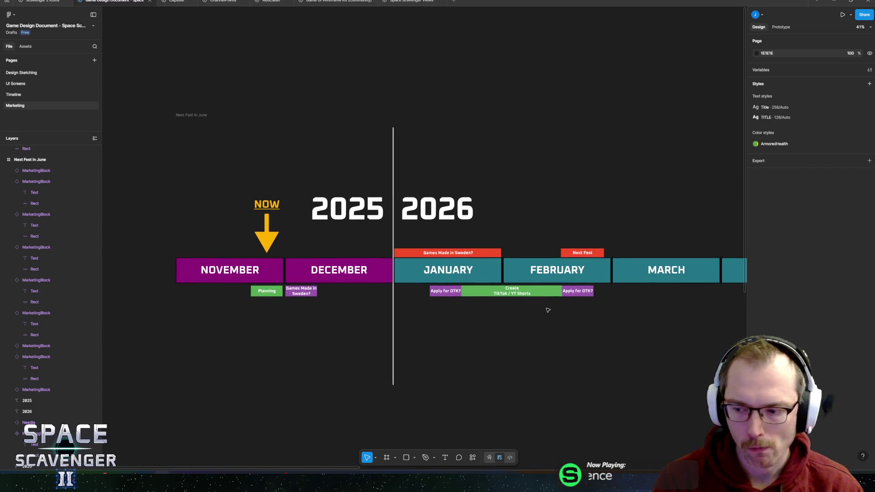
Pan across the timeline and select the Next Fest in June frame.
drag(593, 322, 509, 318)
scroll(509, 318, right, 10)
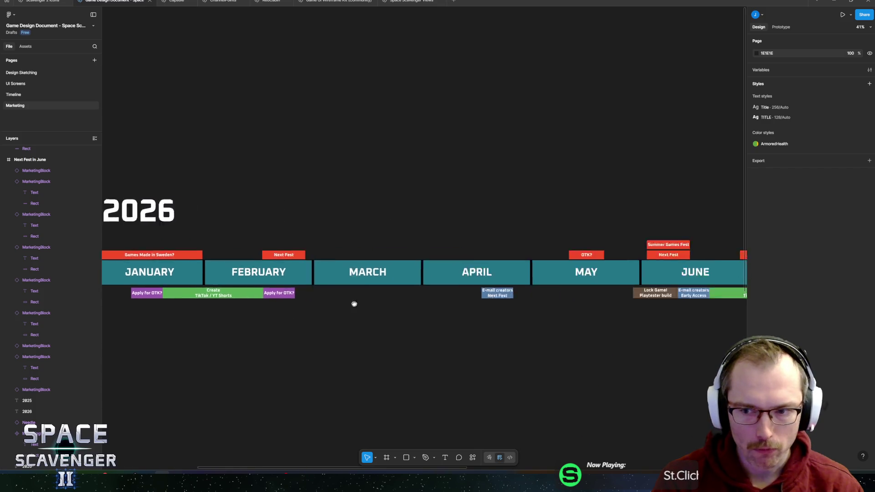
scroll(630, 318, right, 7)
scroll(392, 318, left, 5)
drag(416, 312, 682, 326)
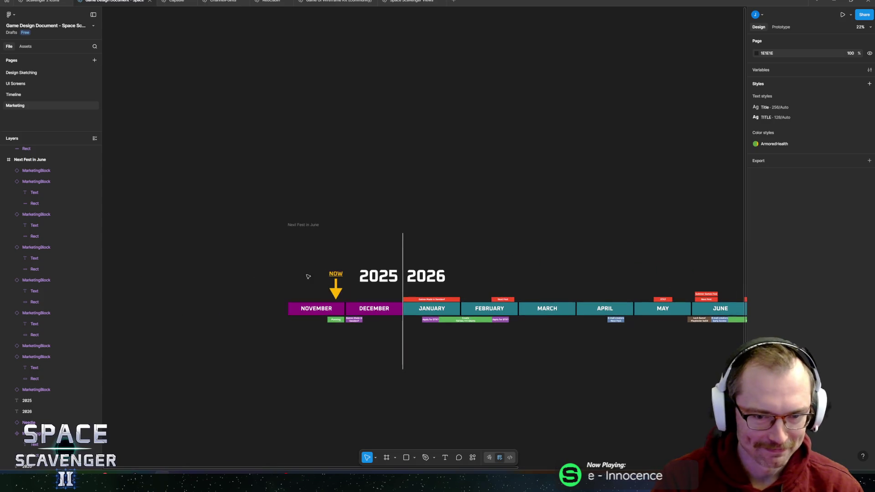
click(302, 224)
scroll(303, 225, right, 10)
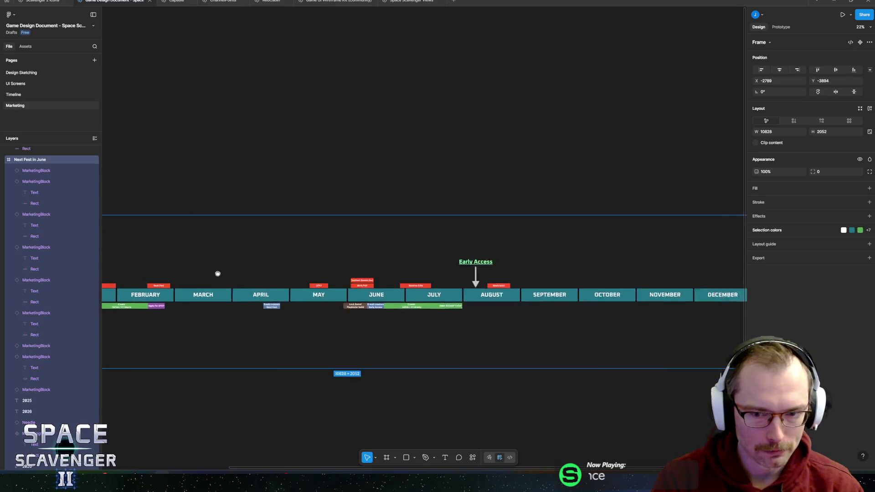
scroll(466, 274, left, 4)
scroll(410, 276, right, 3)
scroll(389, 278, up, 5)
scroll(389, 278, up, 2)
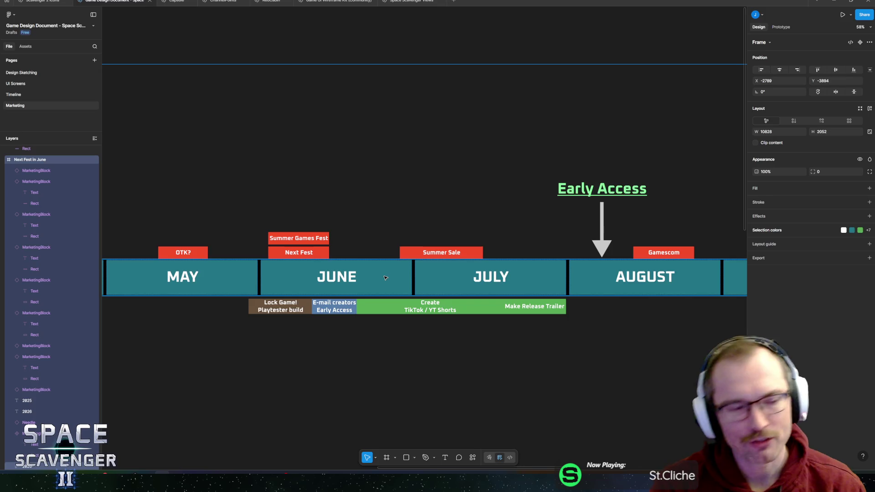
Collapse the seven expanded MarketingBlock layers and the December layer group.
click(12, 182)
click(11, 193)
click(12, 204)
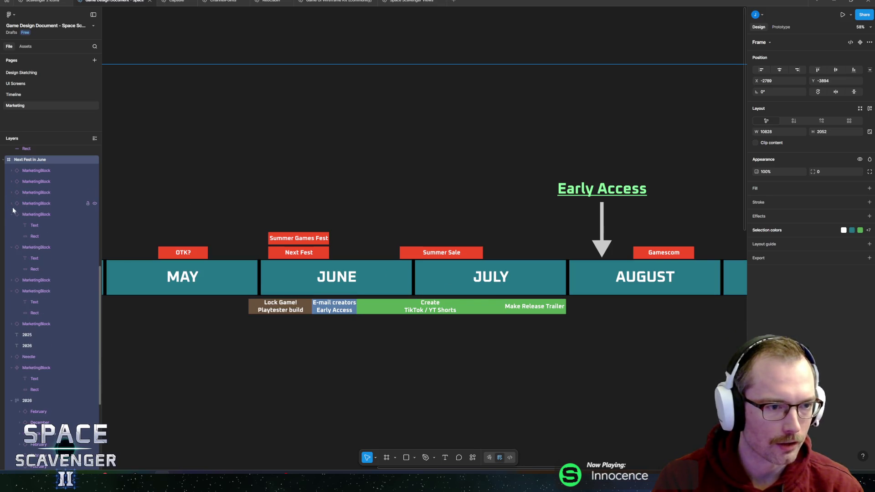
click(12, 215)
click(12, 225)
click(12, 247)
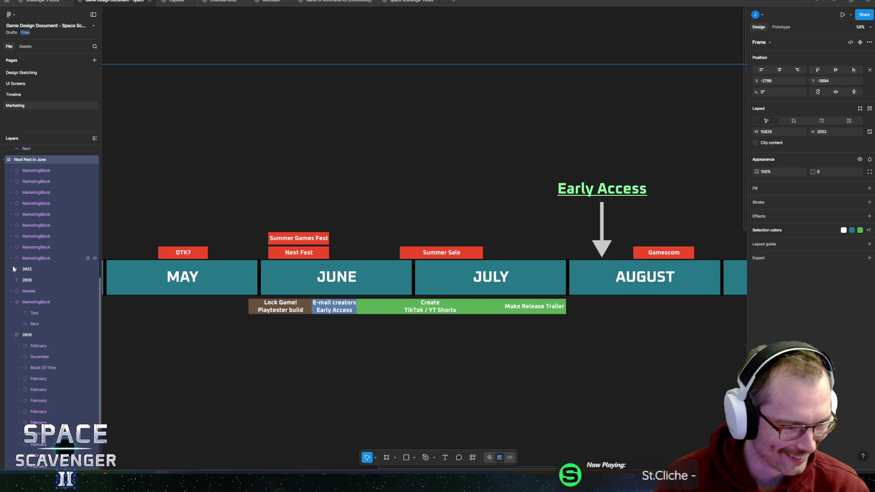
click(12, 302)
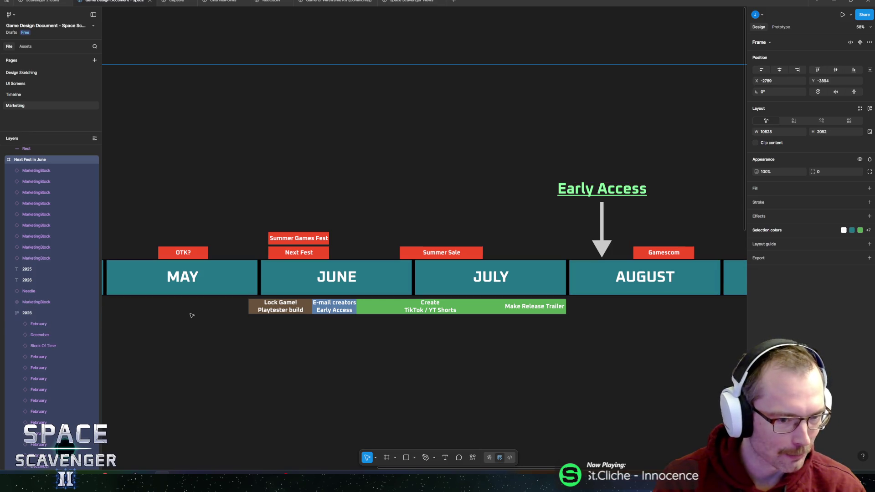
scroll(47, 320, down, 2)
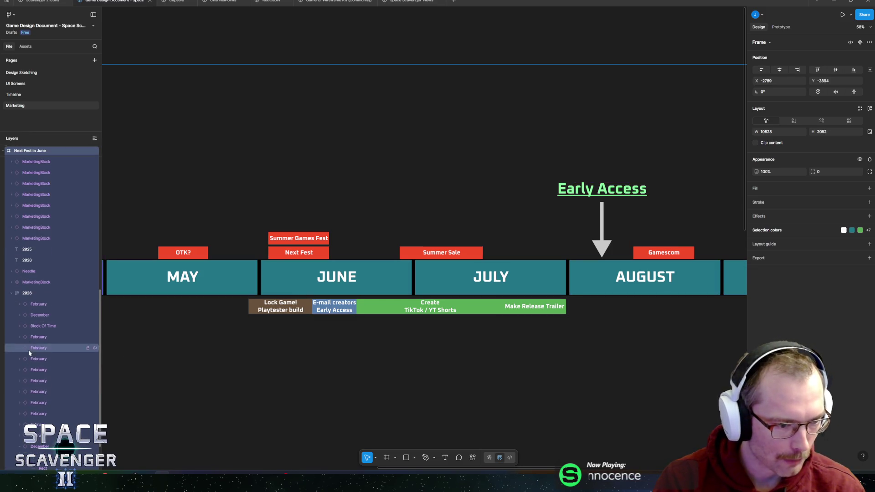
click(20, 411)
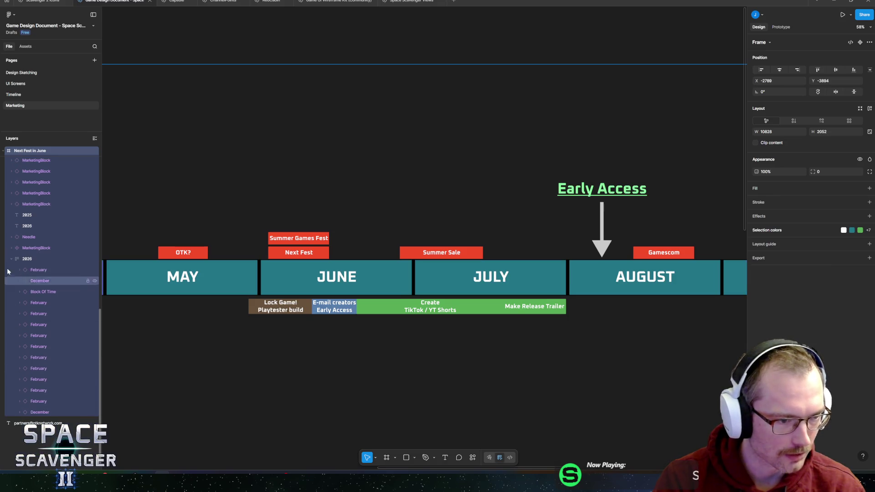
Bring July and August into view and select the Early Access arrow.
scroll(428, 297, down, 5)
mouse_move(428, 296)
mouse_down()
mouse_move(197, 295)
mouse_move(533, 335)
mouse_up()
scroll(533, 335, left, 10)
scroll(285, 287, right, 10)
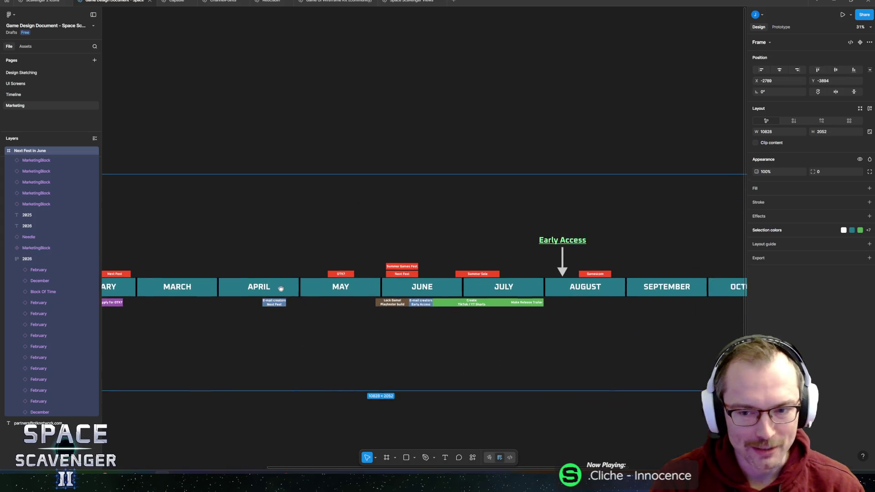
scroll(380, 284, up, 5)
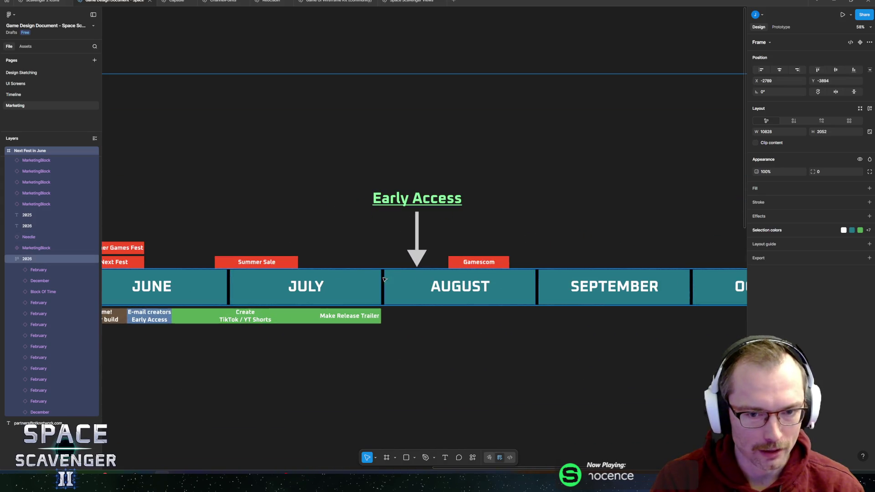
drag(380, 244, 414, 263)
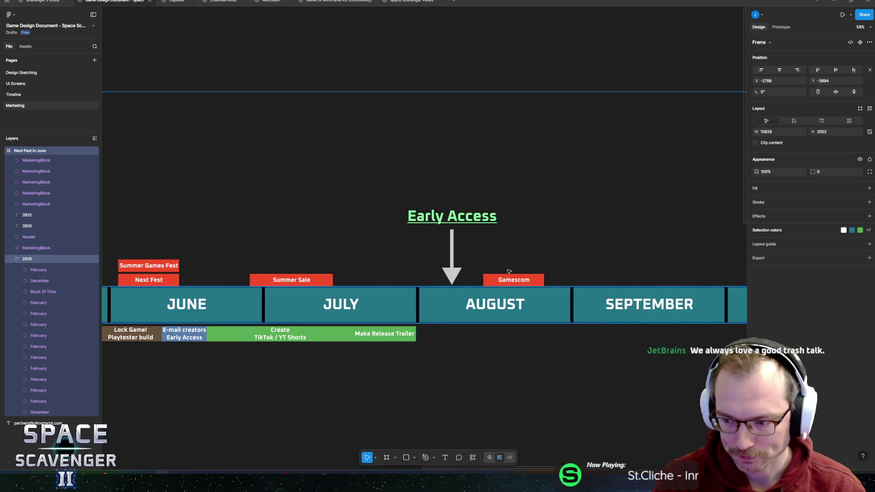
scroll(491, 279, right, 3)
scroll(386, 263, up, 3)
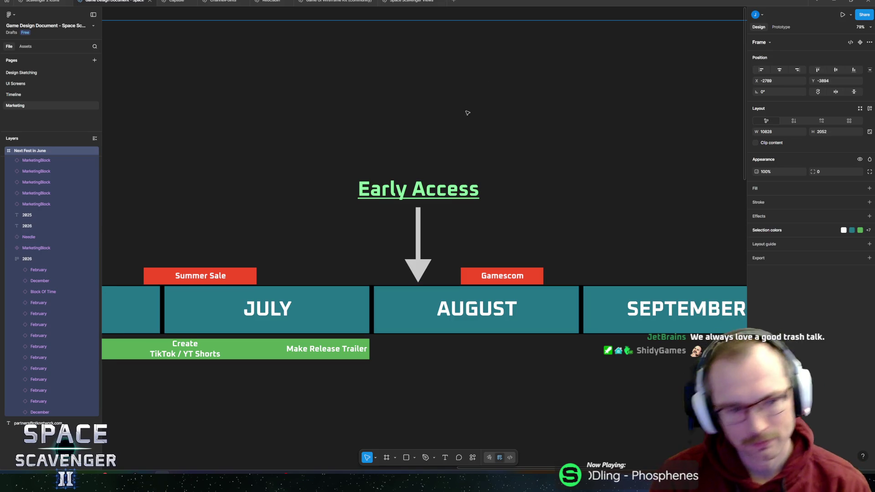
click(420, 228)
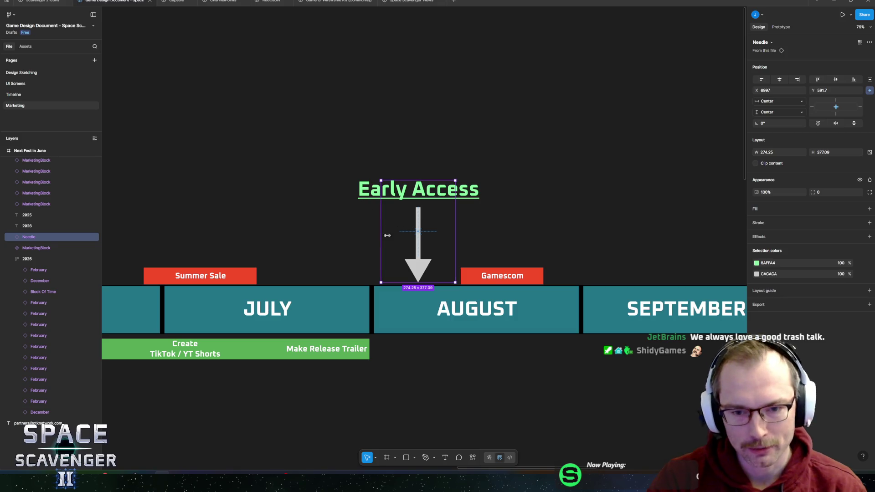
Pan the timeline to show April through July.
scroll(382, 234, down, 3)
scroll(296, 242, right, 5)
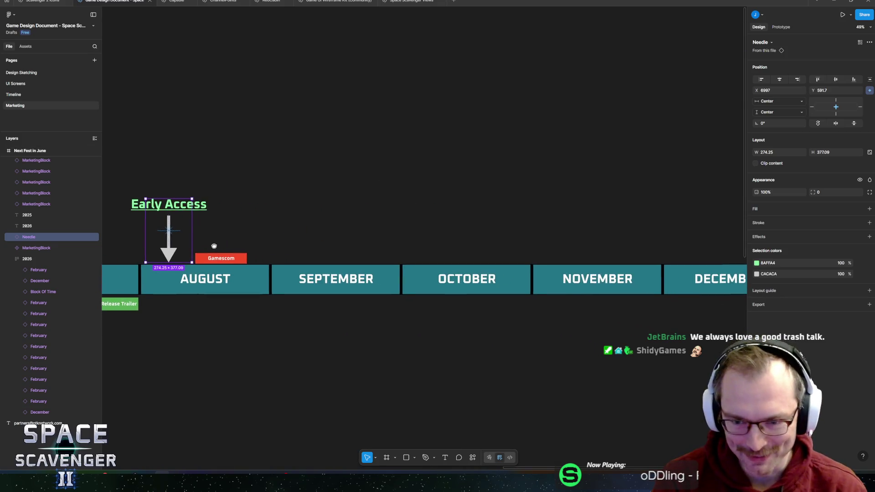
scroll(319, 255, right, 3)
scroll(272, 258, down, 2)
scroll(375, 276, left, 8)
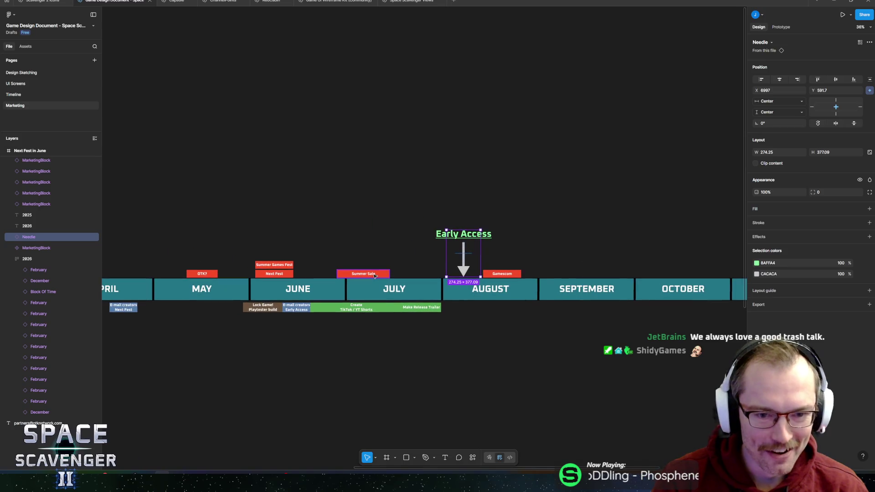
mouse_move(303, 254)
mouse_down()
mouse_move(396, 246)
mouse_move(355, 240)
mouse_up()
scroll(356, 240, left, 10)
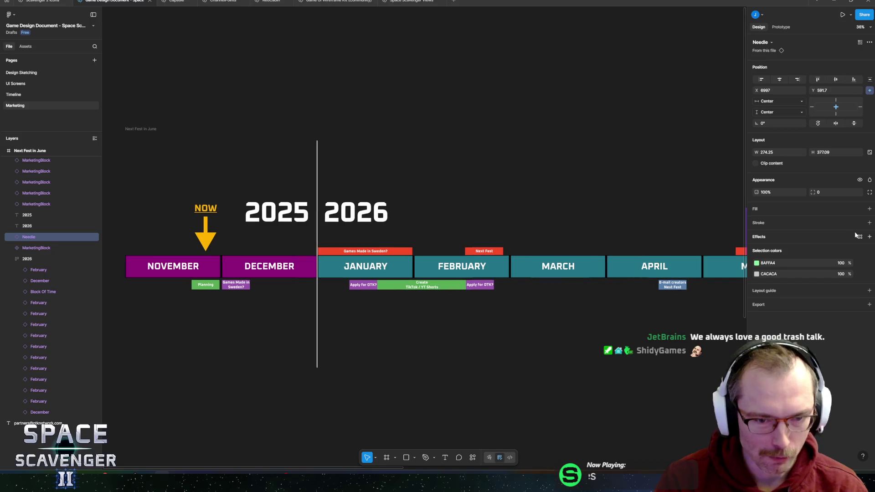
mouse_move(845, 231)
mouse_down()
mouse_move(361, 214)
mouse_move(504, 221)
mouse_up()
scroll(507, 258, up, 5)
drag(507, 259, 121, 267)
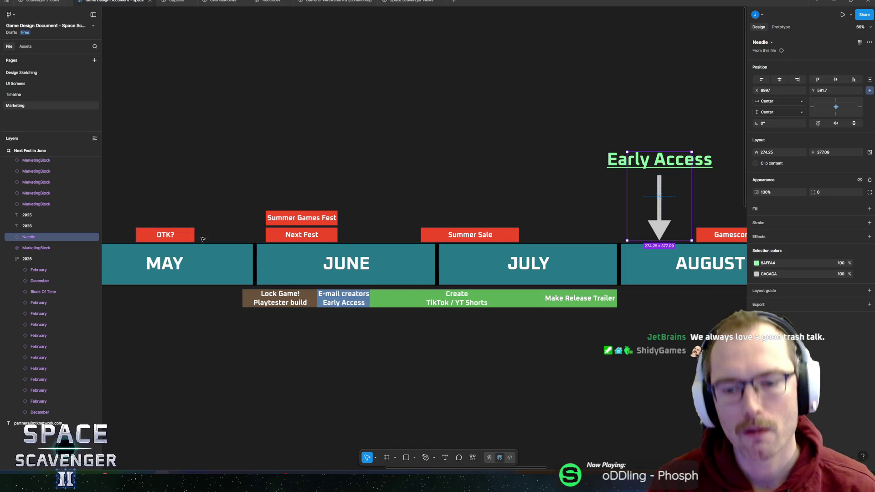
Drag the green Create TikTok / YT Shorts block left toward December.
scroll(279, 267, down, 3)
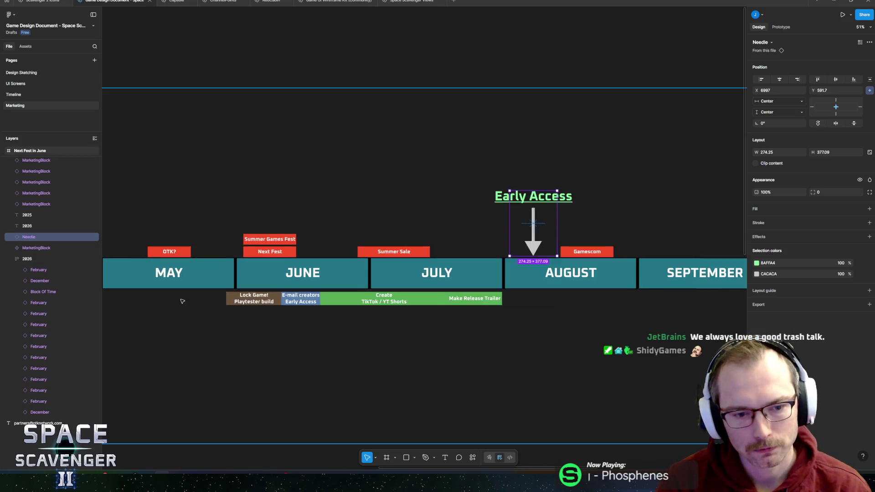
scroll(410, 282, left, 8)
mouse_move(502, 292)
mouse_down()
mouse_move(466, 297)
mouse_move(535, 291)
mouse_move(430, 293)
mouse_up()
scroll(430, 293, left, 6)
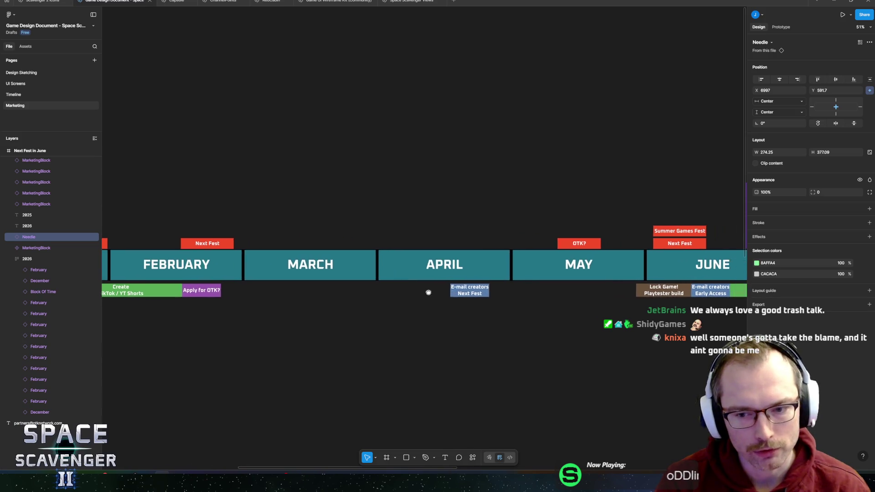
scroll(270, 305, right, 8)
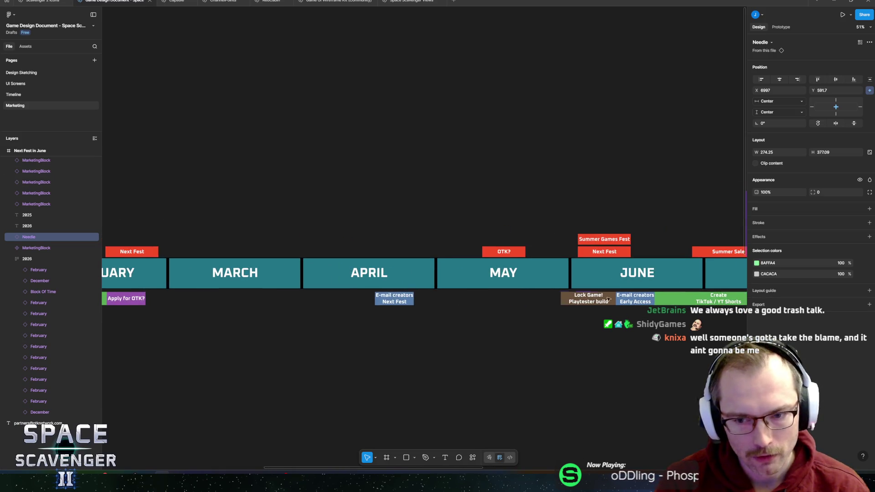
click(724, 295)
mouse_move(712, 301)
mouse_down()
mouse_move(292, 302)
mouse_move(660, 338)
mouse_move(320, 338)
mouse_up()
scroll(292, 301, left, 9)
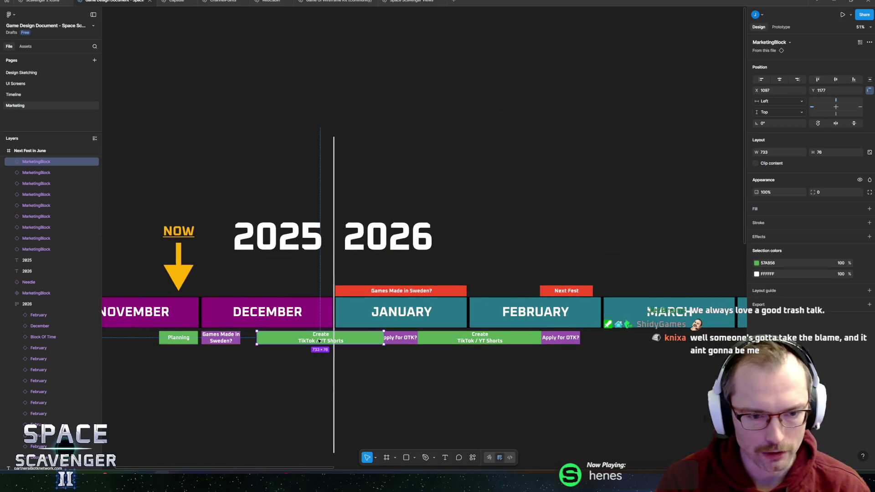
Place the TikTok block under December and shorten it to fit.
scroll(320, 338, left, 3)
scroll(320, 338, up, 5)
scroll(431, 309, left, 3)
drag(706, 258, 602, 288)
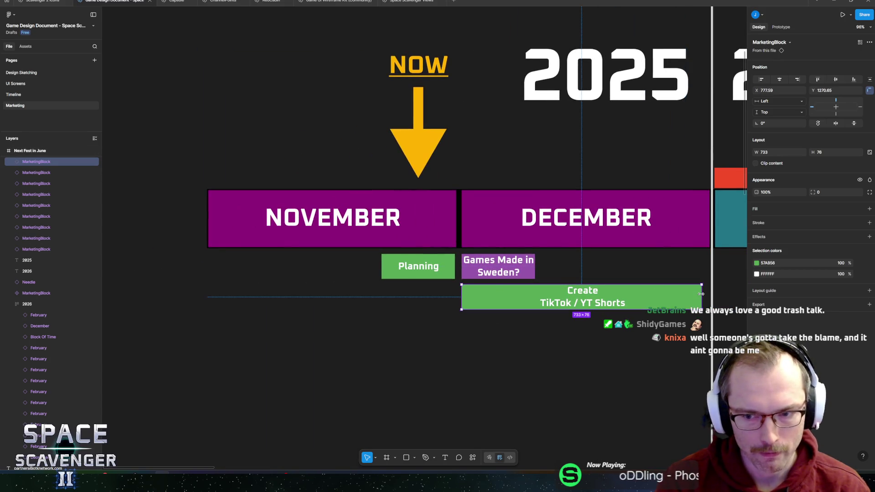
drag(701, 297, 499, 300)
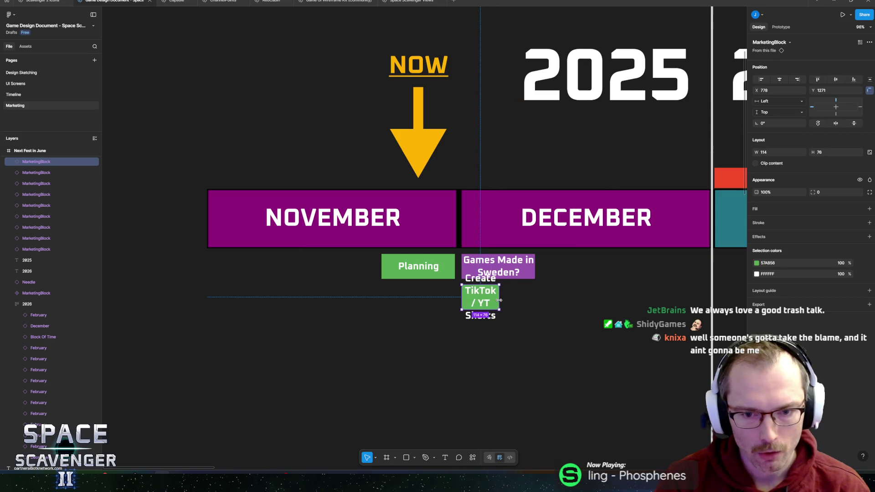
Relabel the copied block as 'Reddit'.
double_click(483, 293)
text(Reddit)
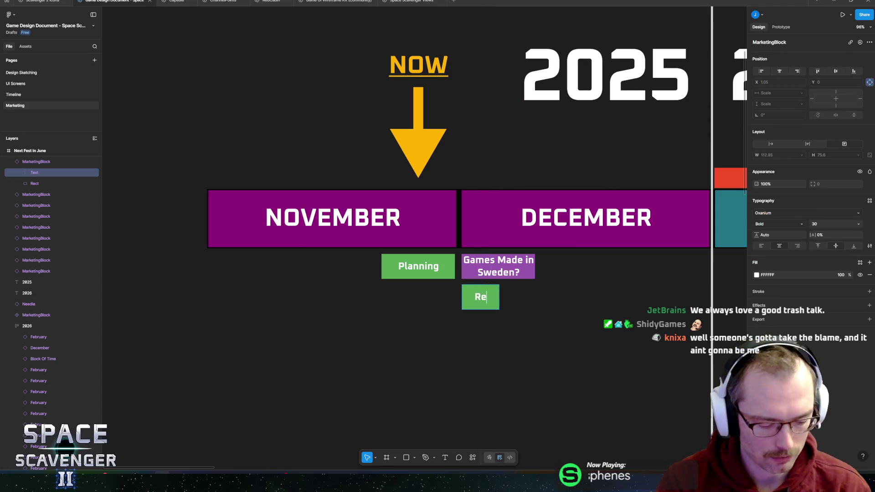
key(Escape)
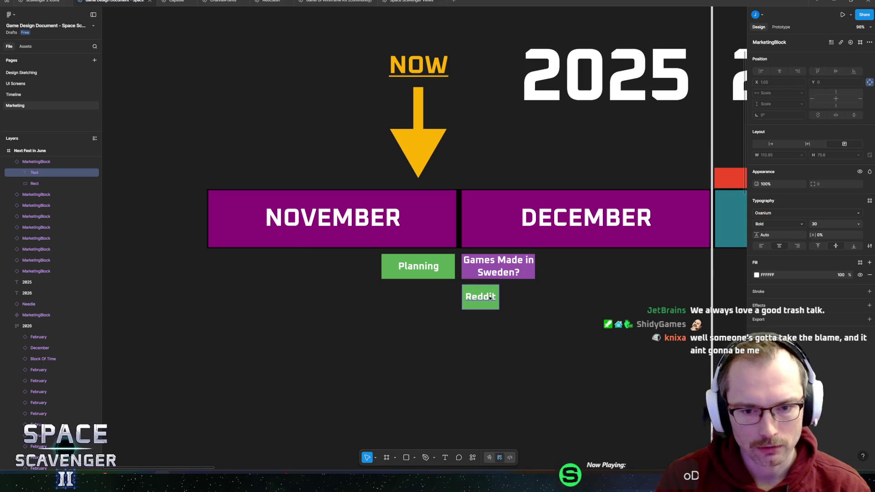
mouse_move(490, 297)
mouse_down()
mouse_move(442, 298)
mouse_move(479, 293)
mouse_move(476, 286)
mouse_move(445, 299)
mouse_up()
key(Escape)
Duplicate the Reddit block to its left and relabel it as the creator's '15s vid'.
double_click(433, 300)
double_click(445, 299)
text(jitspoe)
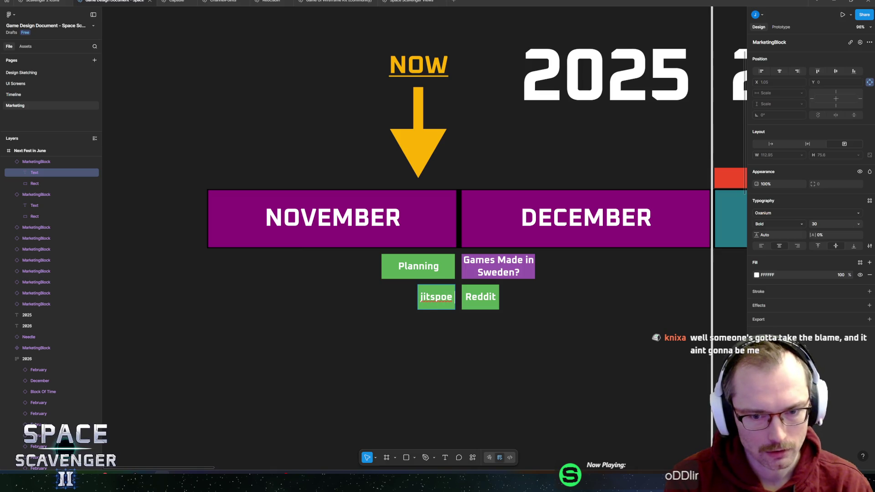
key(Return)
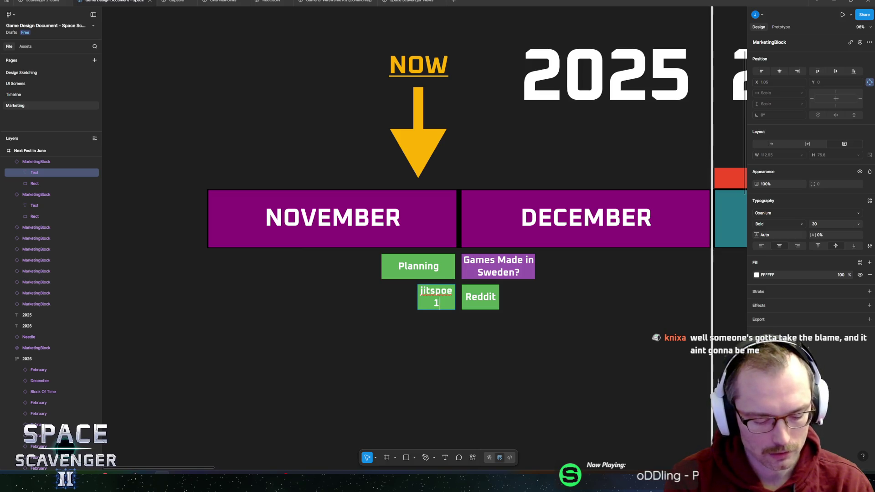
text(5s vid)
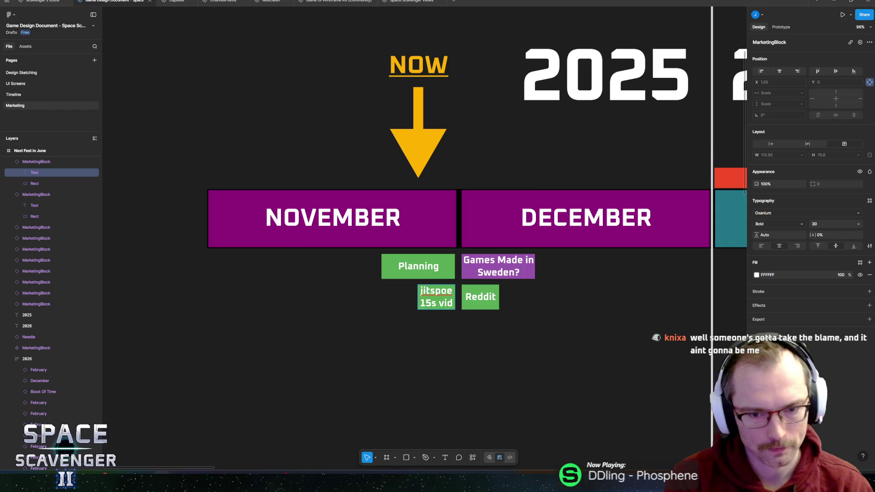
key(Return)
key(BackSpace)
key(Escape)
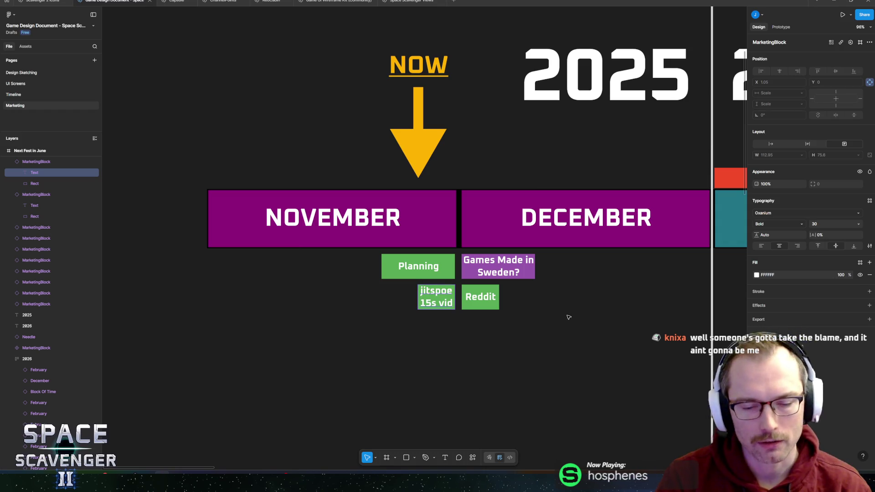
scroll(466, 308, right, 5)
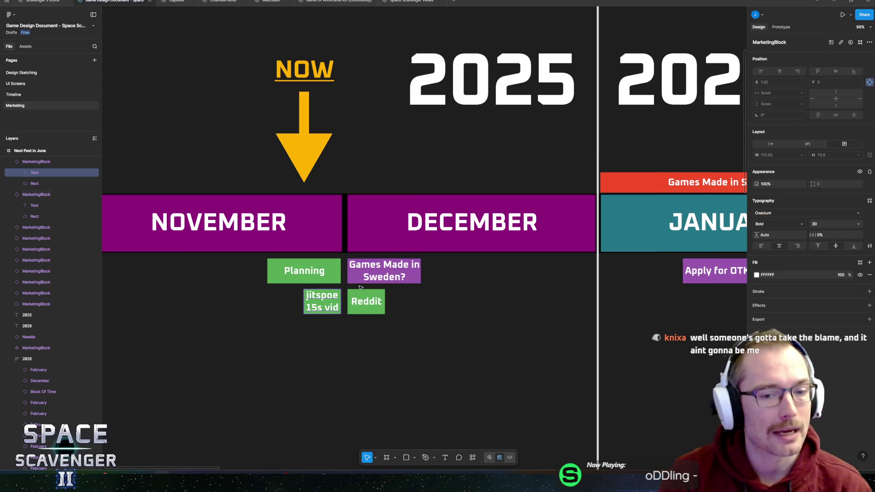
click(366, 302)
scroll(480, 283, down, 3)
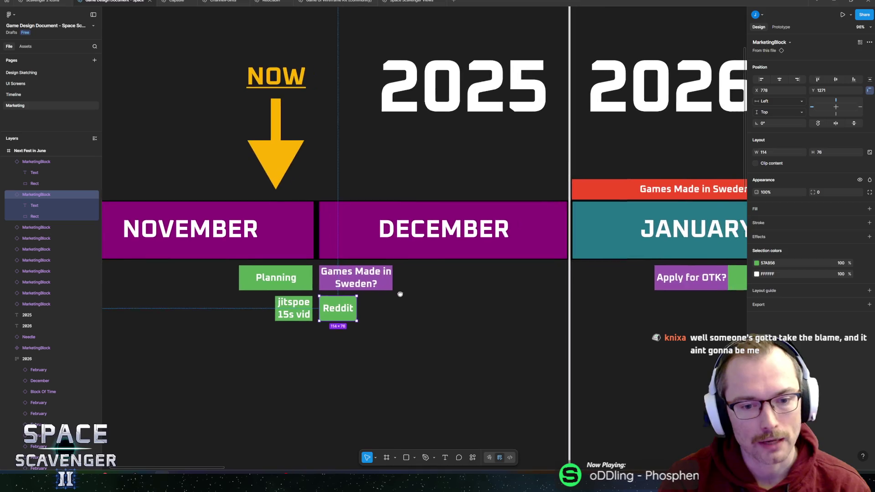
scroll(328, 310, up, 3)
click(323, 314)
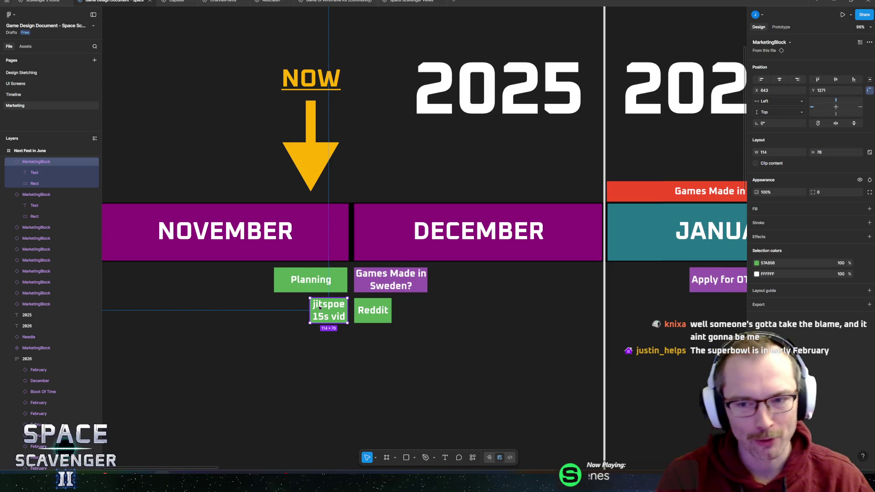
scroll(517, 287, down, 3)
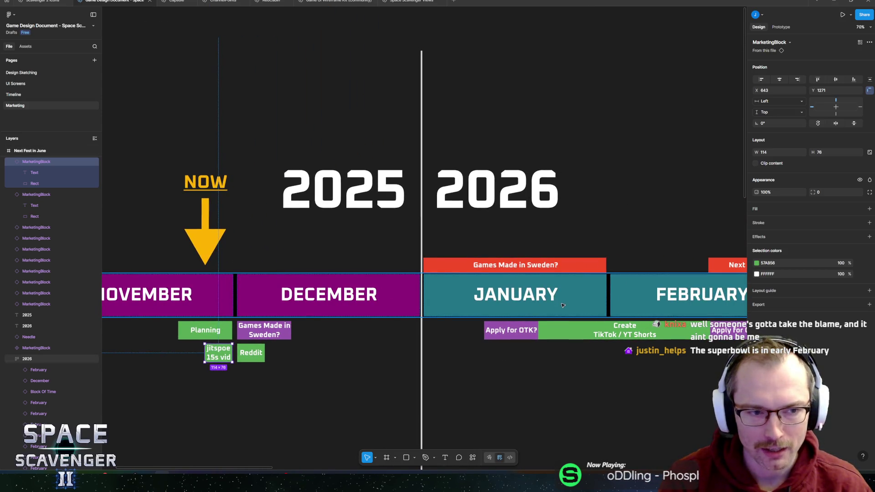
scroll(562, 305, right, 5)
scroll(562, 305, up, 1)
click(526, 289)
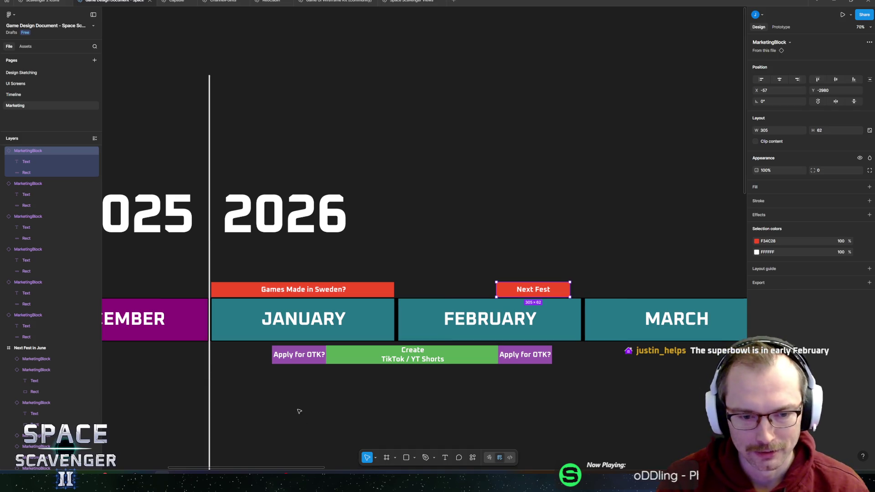
drag(248, 386, 514, 375)
click(471, 306)
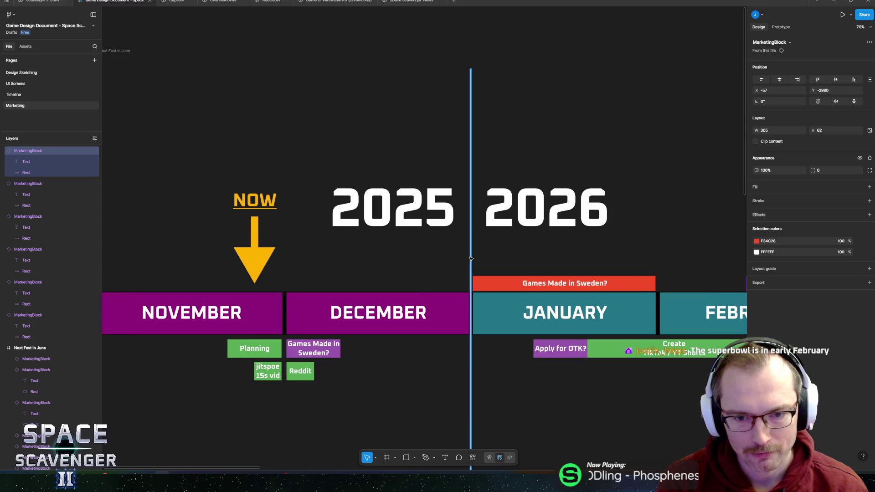
scroll(488, 328, down, 3)
scroll(464, 310, up, 3)
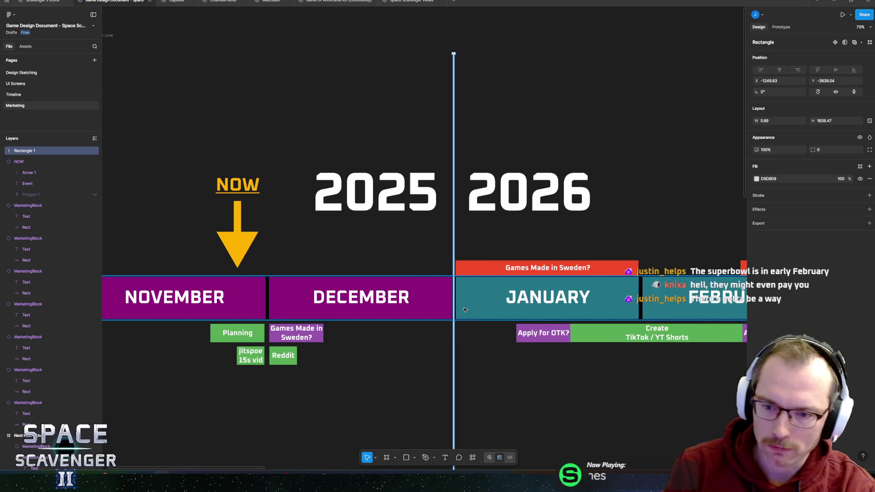
scroll(147, 379, up, 5)
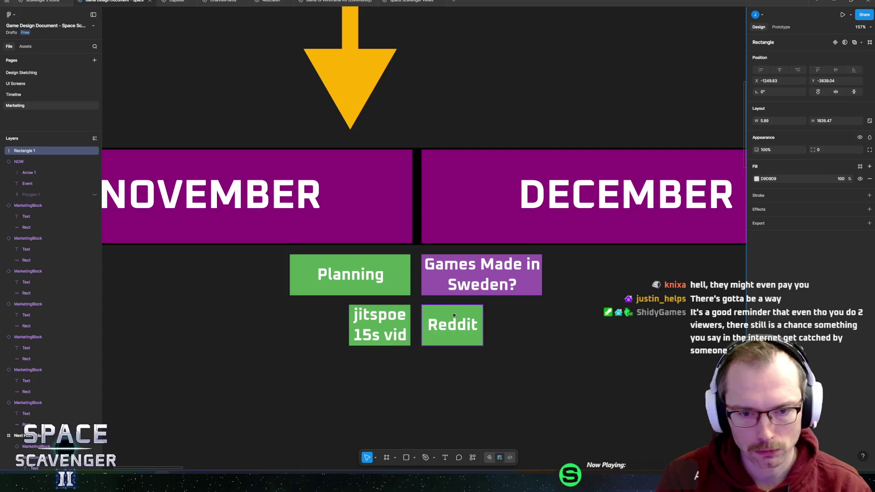
Select the 15s vid block and collapse all expanded layers with Alt+L.
click(447, 314)
key(Escape)
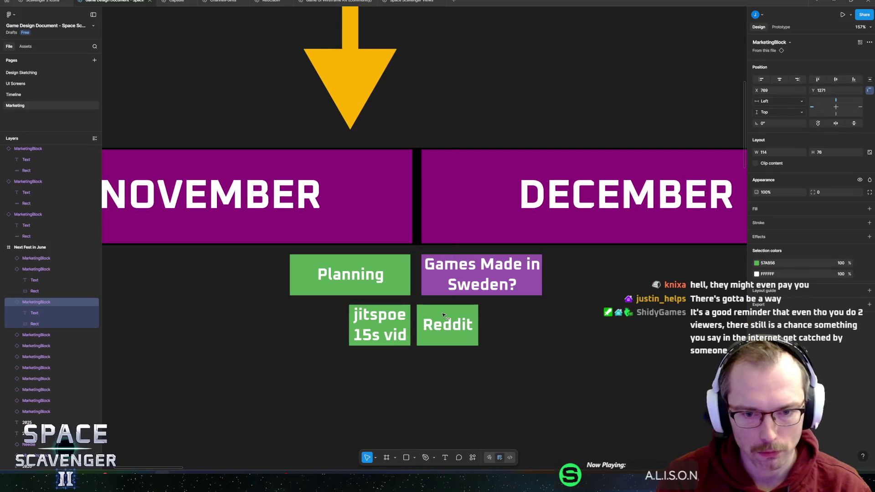
key(Escape)
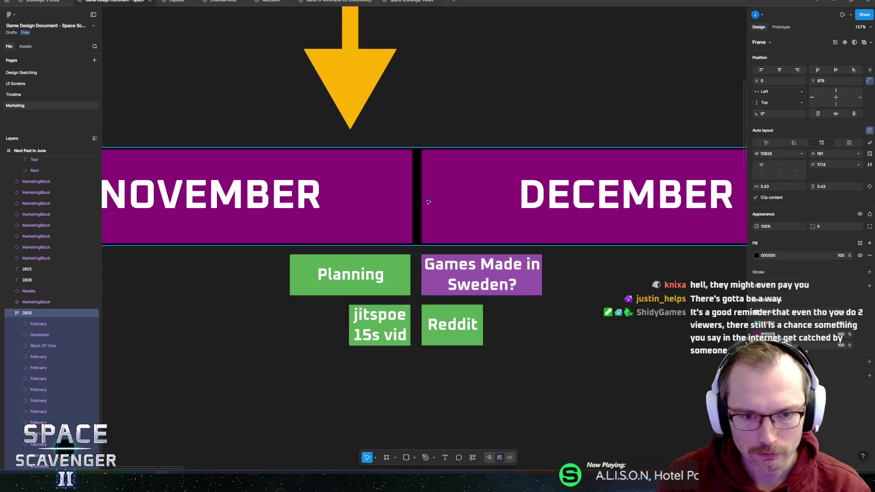
scroll(441, 260, down, 5)
scroll(440, 259, right, 3)
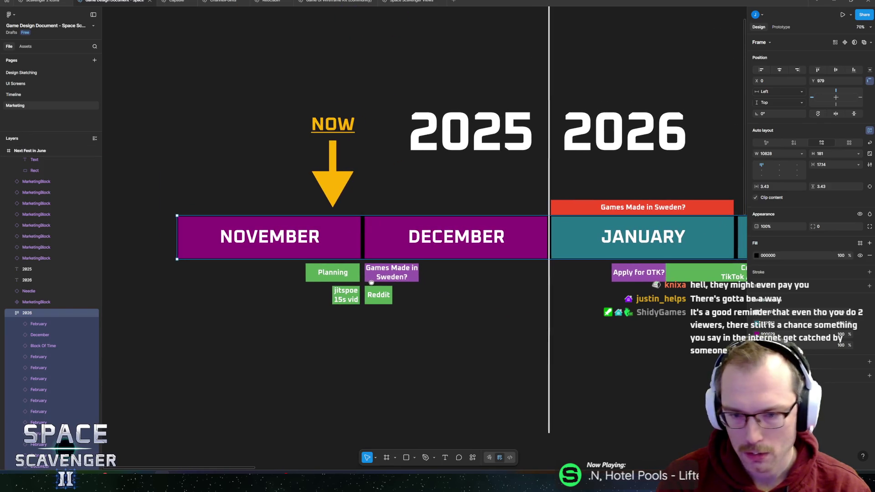
click(340, 297)
scroll(340, 297, up, 5)
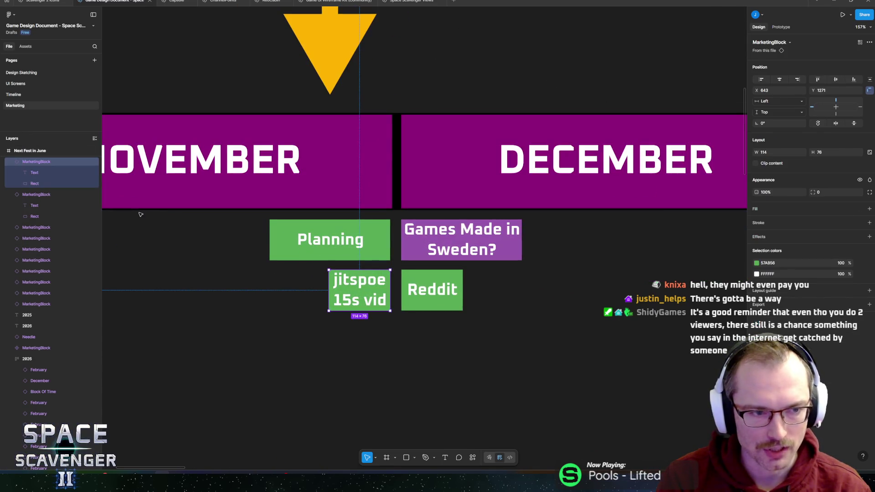
key(alt+l)
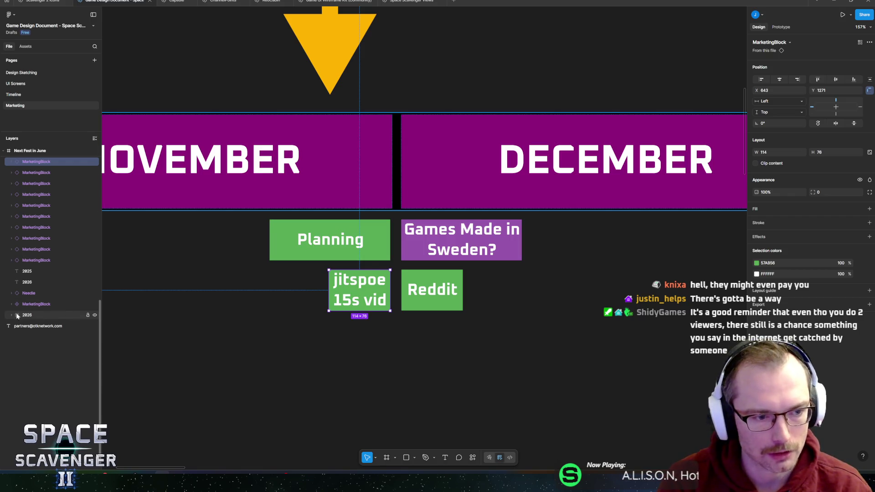
Check the Games Made in Sweden and Reddit layers, then switch to the ChannelPoints file.
click(50, 260)
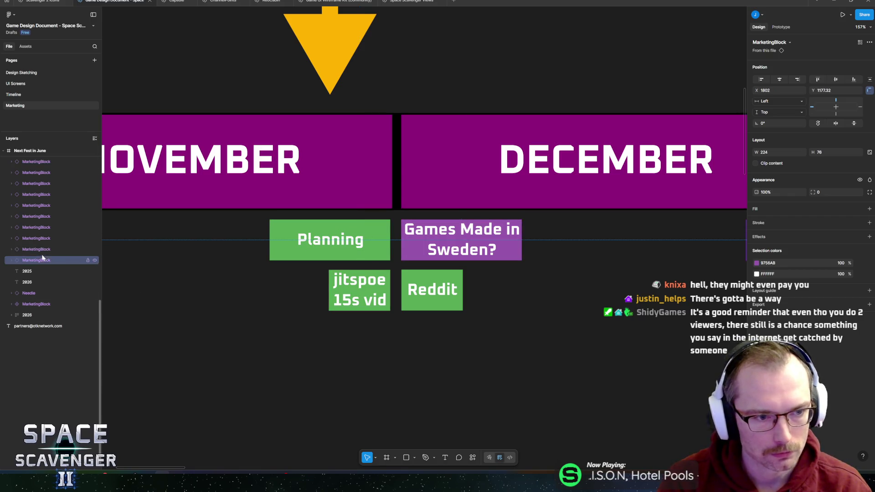
click(41, 173)
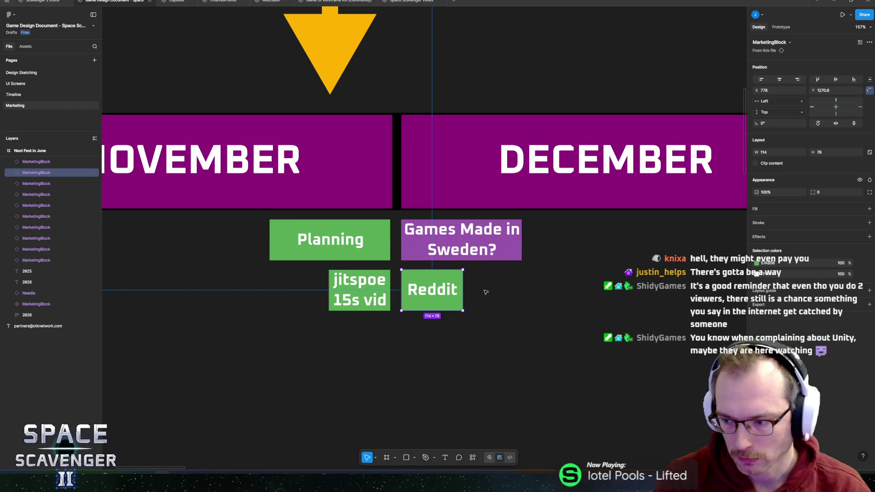
drag(561, 274, 477, 288)
scroll(477, 288, down, 5)
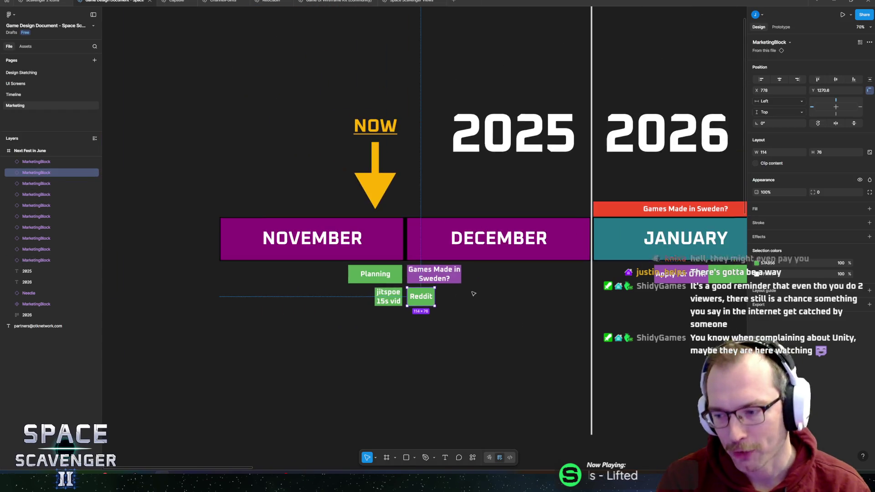
scroll(424, 287, up, 5)
scroll(512, 276, down, 5)
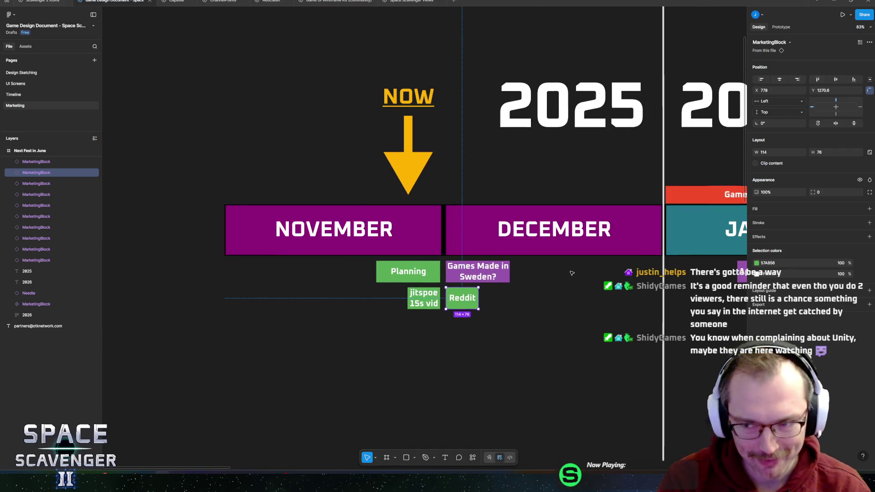
scroll(474, 318, right, 3)
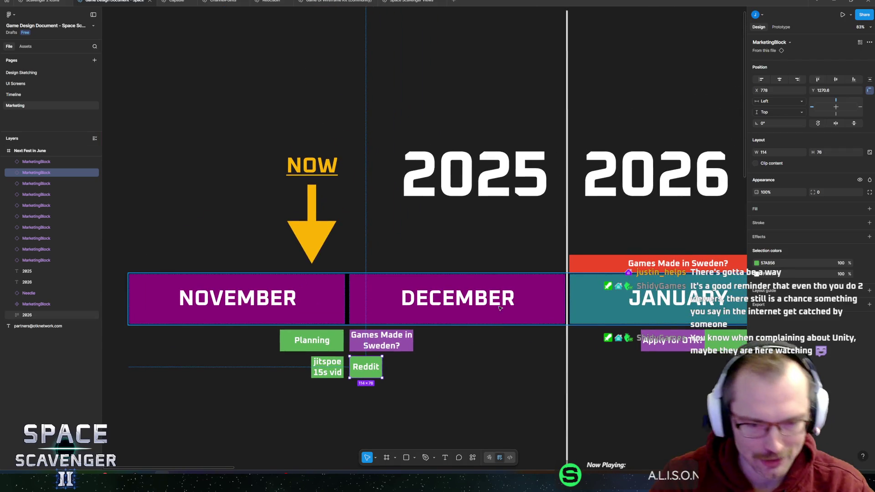
scroll(422, 379, left, 2)
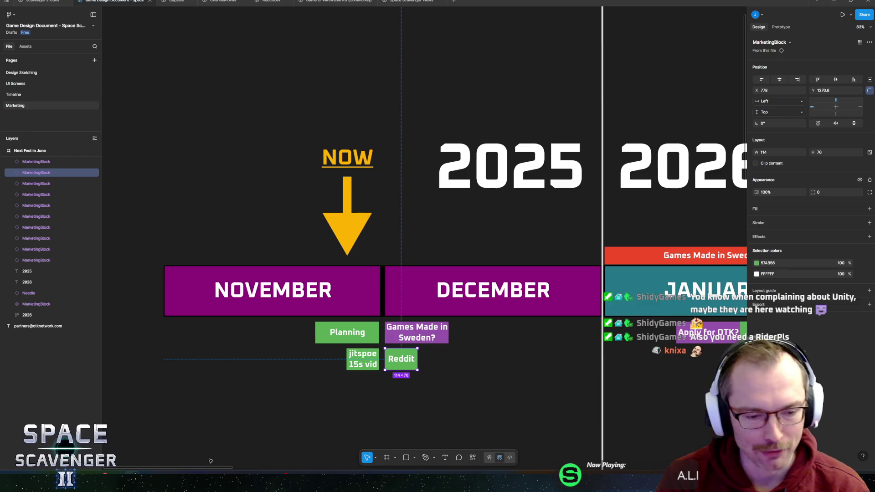
click(219, 2)
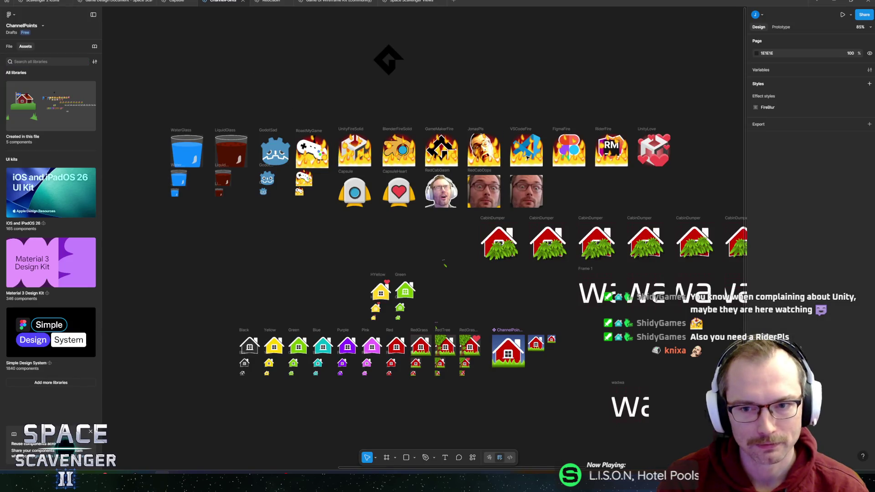
drag(553, 187, 504, 207)
ctrl+scroll(503, 208, up, 10)
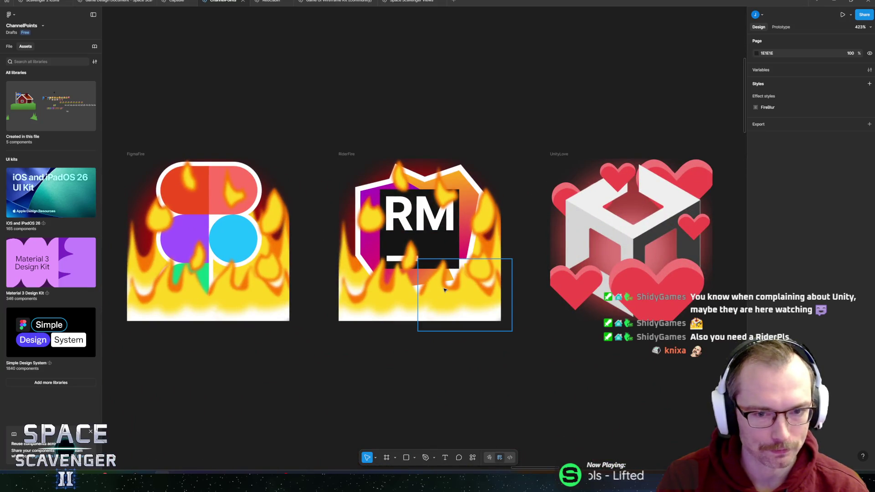
ctrl+scroll(409, 216, down, 10)
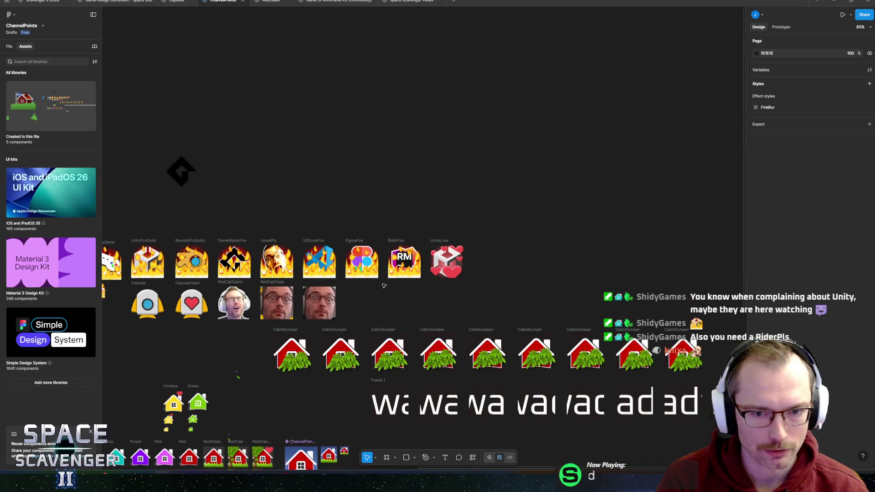
mouse_move(443, 283)
mouse_down()
mouse_move(736, 283)
mouse_move(598, 283)
mouse_move(476, 264)
mouse_up()
ctrl+scroll(440, 224, up, 5)
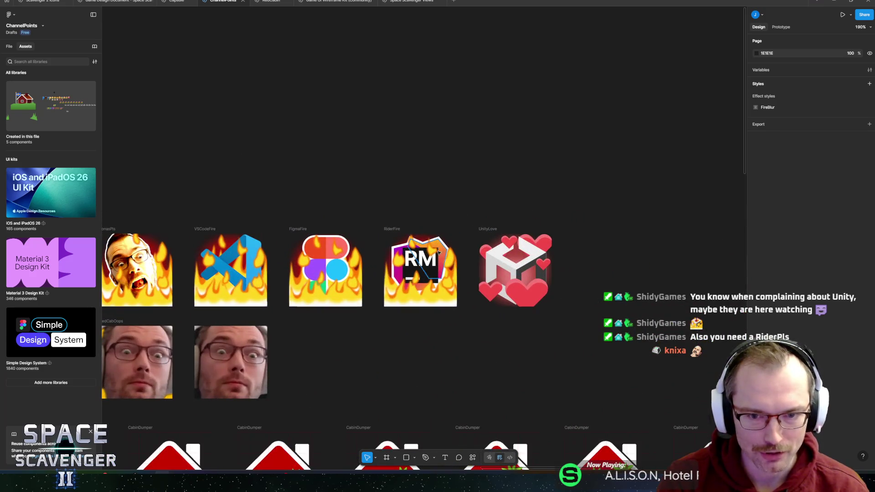
scroll(381, 250, left, 8)
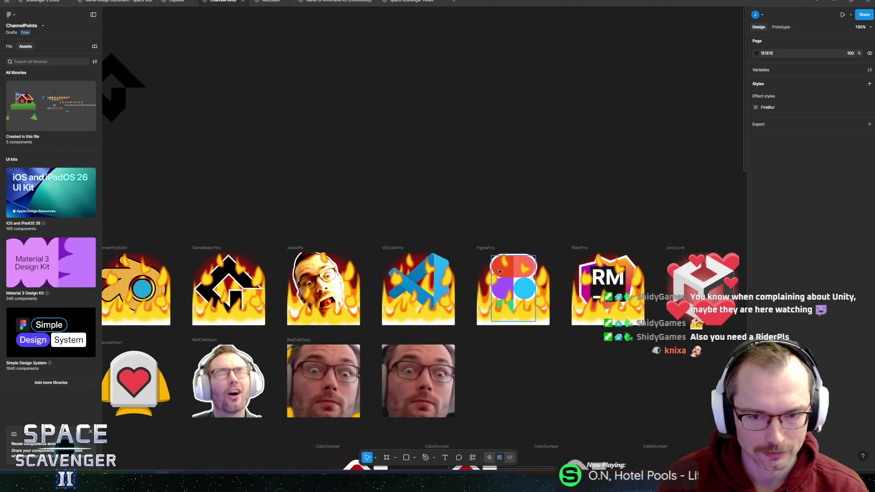
scroll(488, 272, left, 3)
mouse_move(386, 216)
mouse_down()
mouse_move(512, 230)
mouse_move(592, 229)
mouse_move(479, 213)
mouse_move(684, 218)
mouse_move(348, 203)
mouse_up()
scroll(348, 203, down, 5)
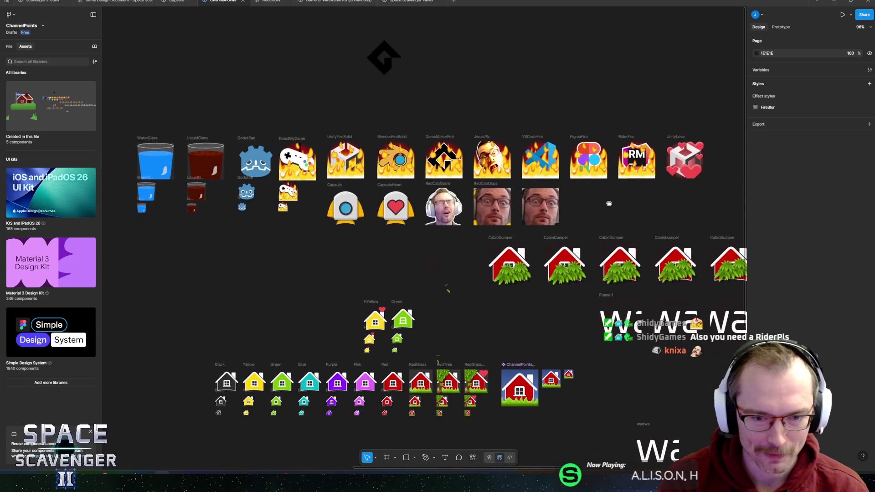
mouse_move(102, 2)
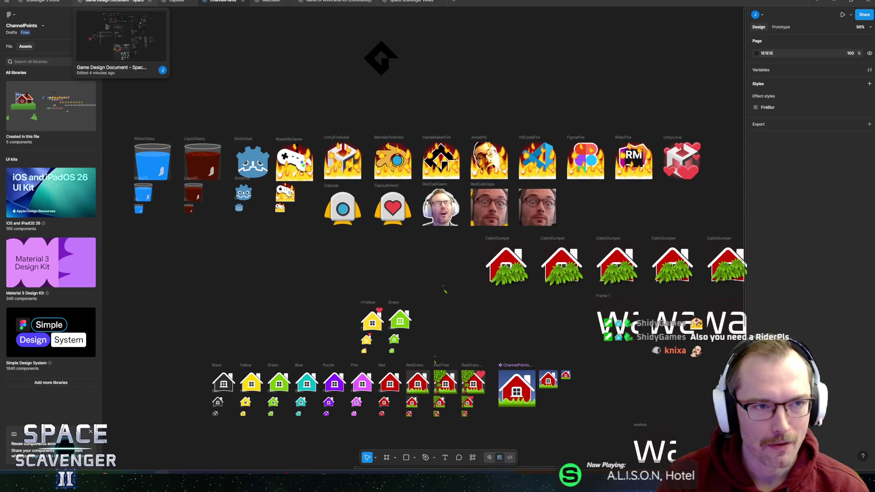
click(102, 1)
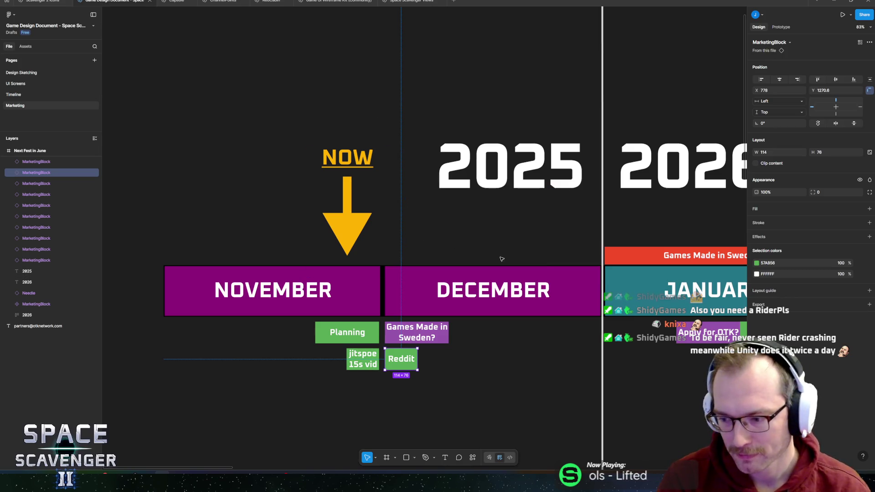
Pan the marketing timeline toward January 2026 and deselect the Reddit block.
drag(490, 255, 378, 221)
scroll(379, 221, down, 5)
scroll(402, 290, up, 4)
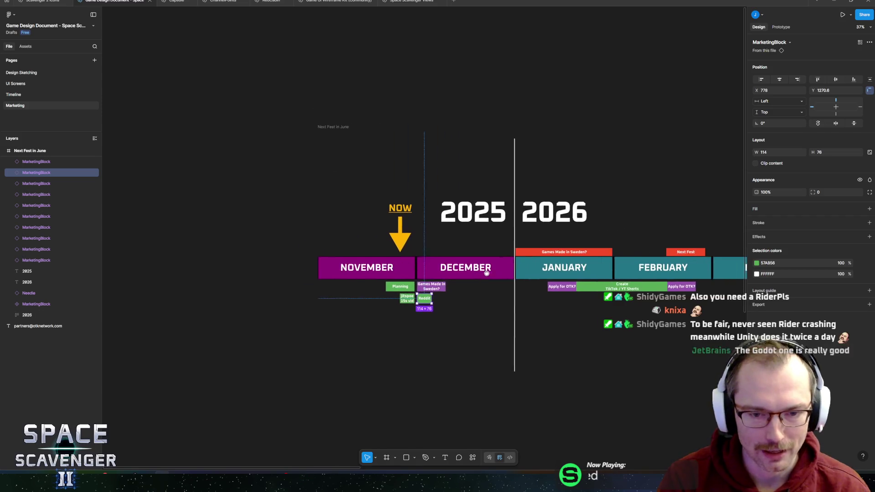
click(419, 352)
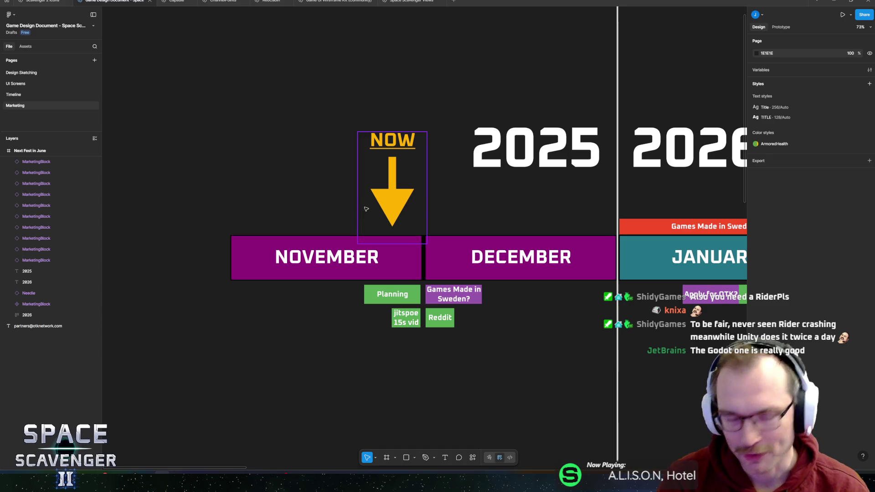
Look over the emojis in the ChannelPoints file.
click(216, 3)
scroll(300, 205, up, 5)
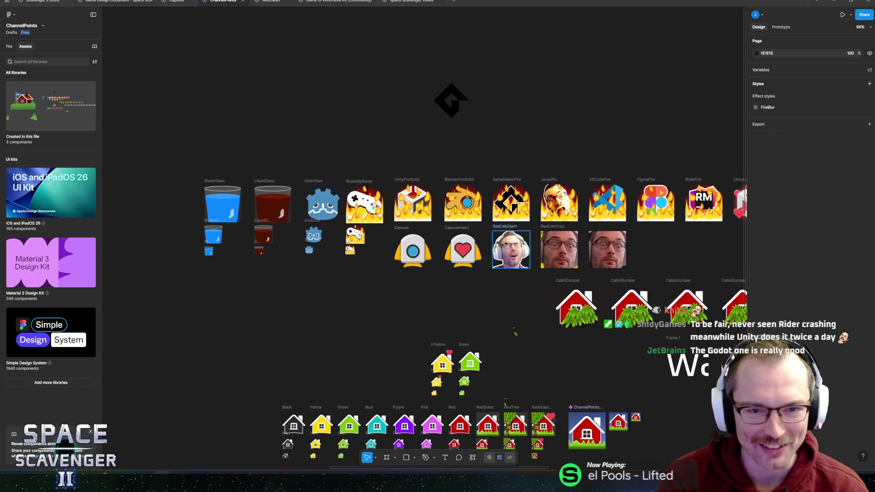
scroll(353, 211, up, 3)
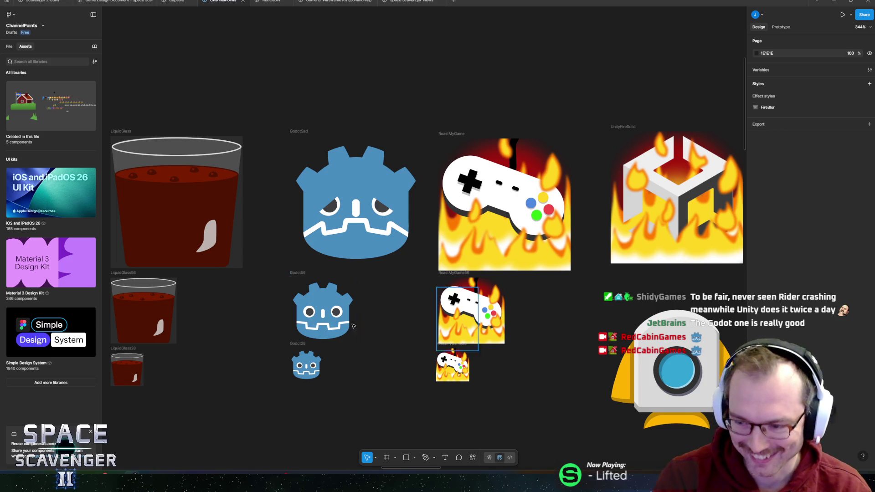
scroll(387, 271, down, 5)
scroll(364, 274, right, 2)
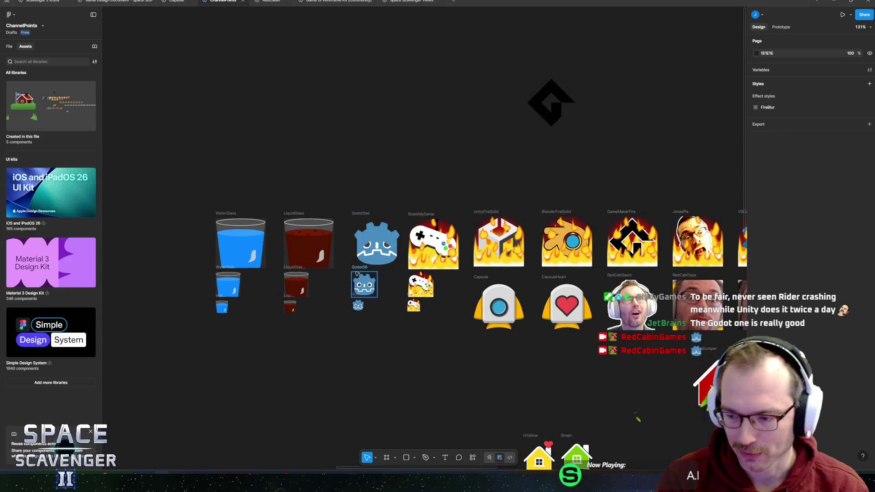
scroll(360, 272, up, 3)
scroll(351, 278, down, 5)
scroll(345, 281, up, 2)
scroll(345, 281, right, 1)
scroll(337, 284, right, 2)
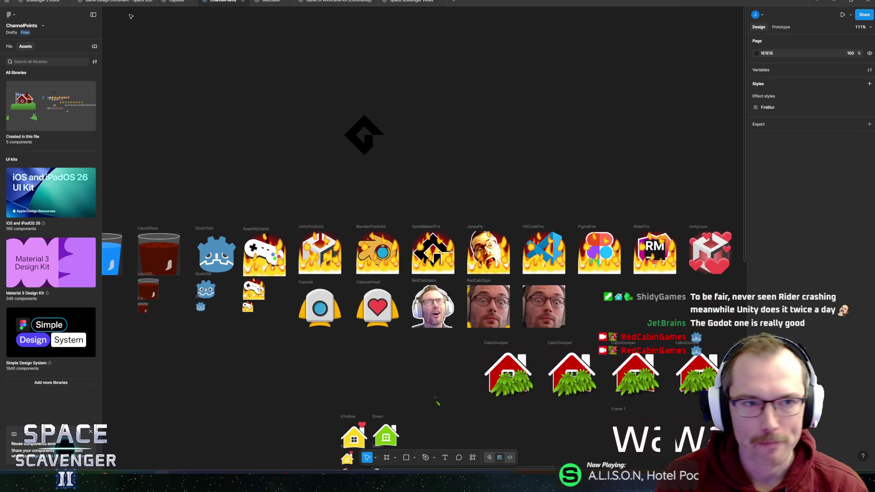
In the Game Design Document timeline, start editing the Reddit block's text beneath December.
click(126, 3)
scroll(438, 214, down, 3)
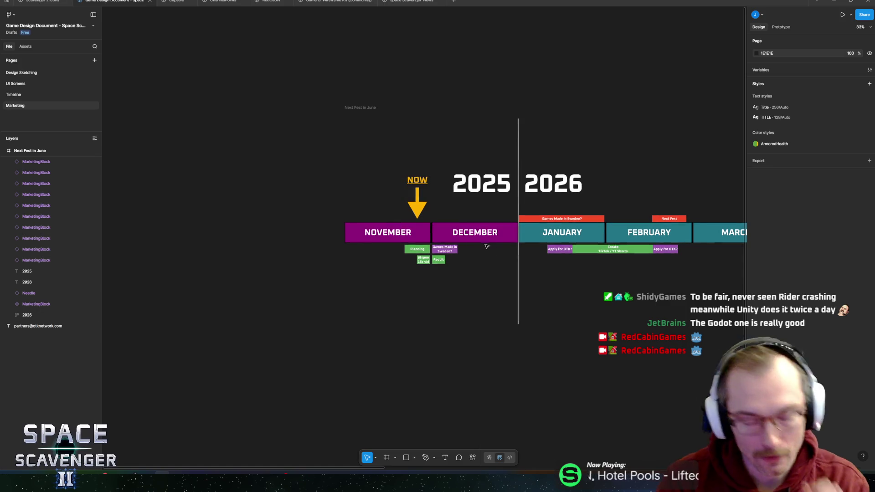
scroll(436, 264, up, 5)
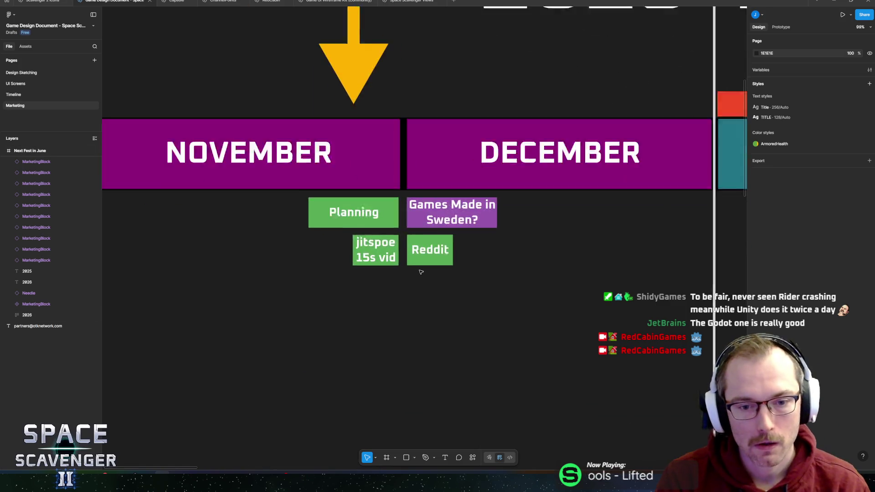
scroll(428, 263, up, 4)
click(430, 237)
double_click(431, 238)
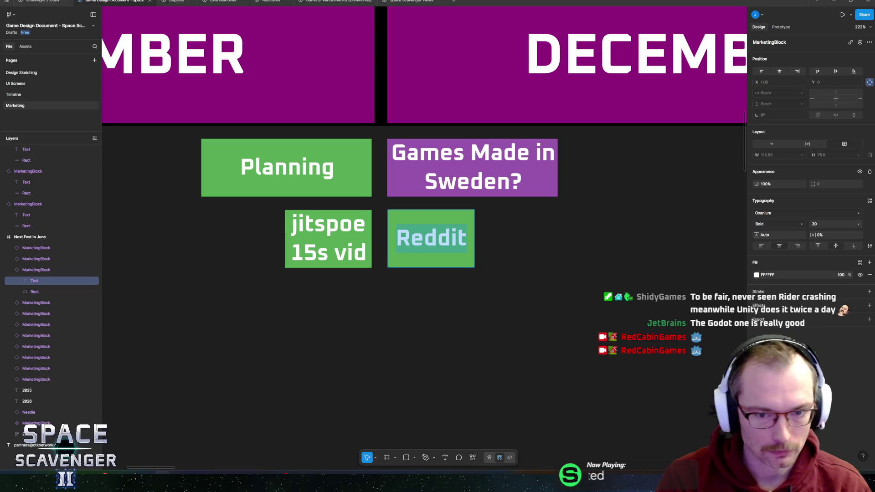
click(244, 470)
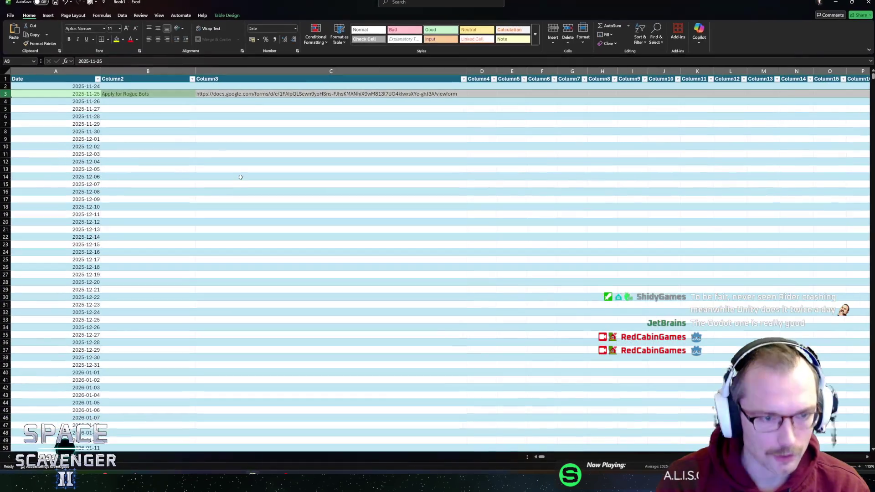
Open Reddit Research.xlsx from Excel's Recent file list.
click(9, 16)
click(8, 18)
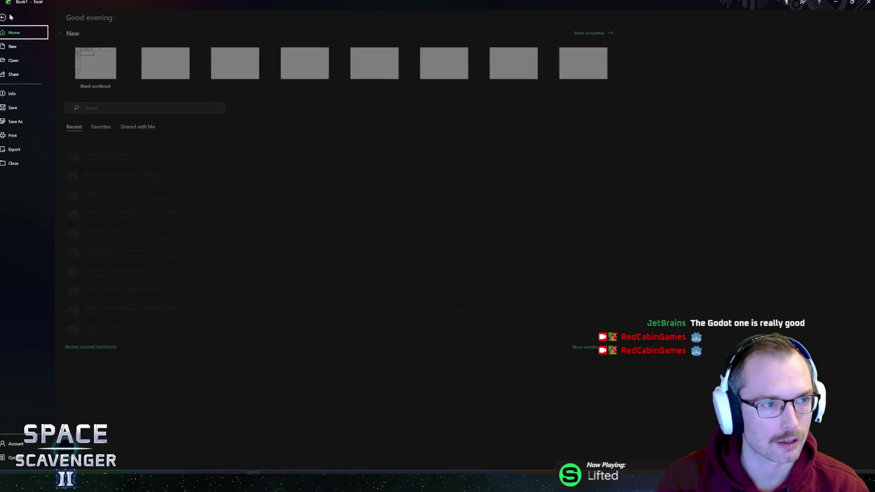
click(10, 15)
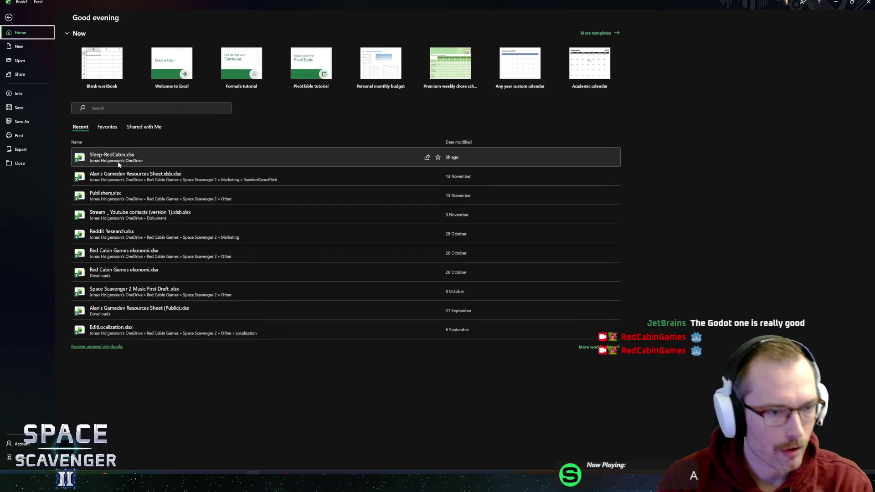
click(134, 232)
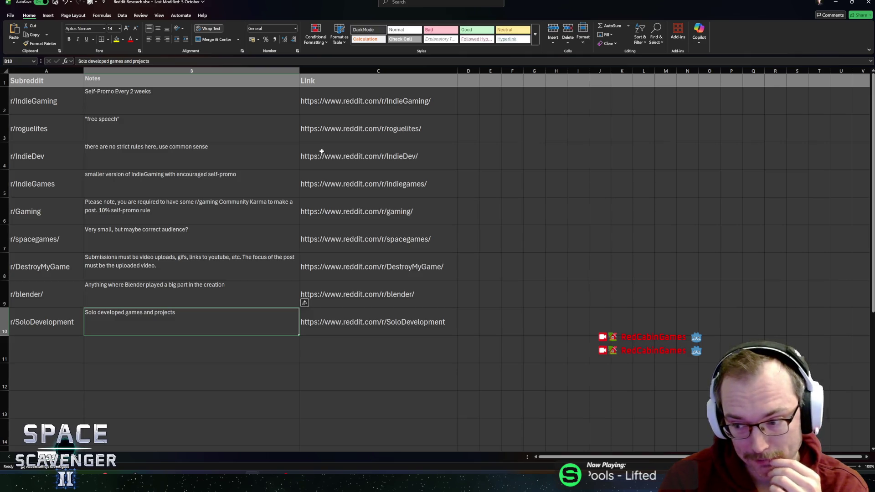
click(136, 287)
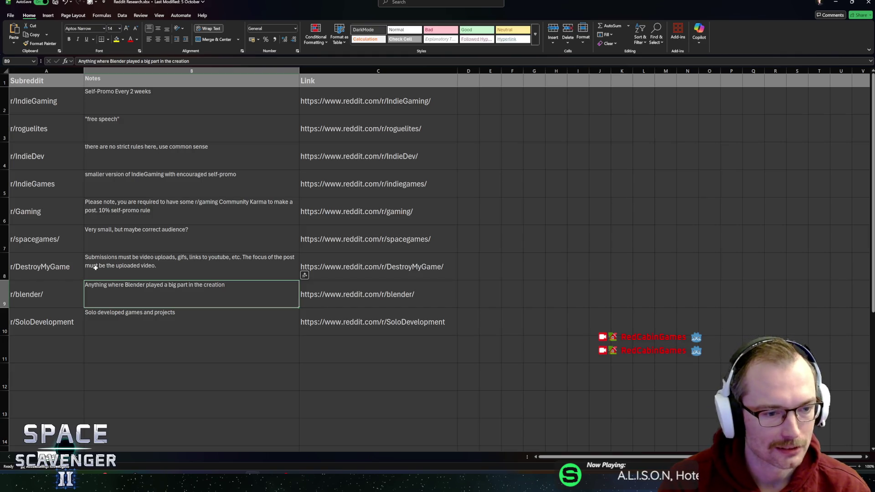
click(53, 321)
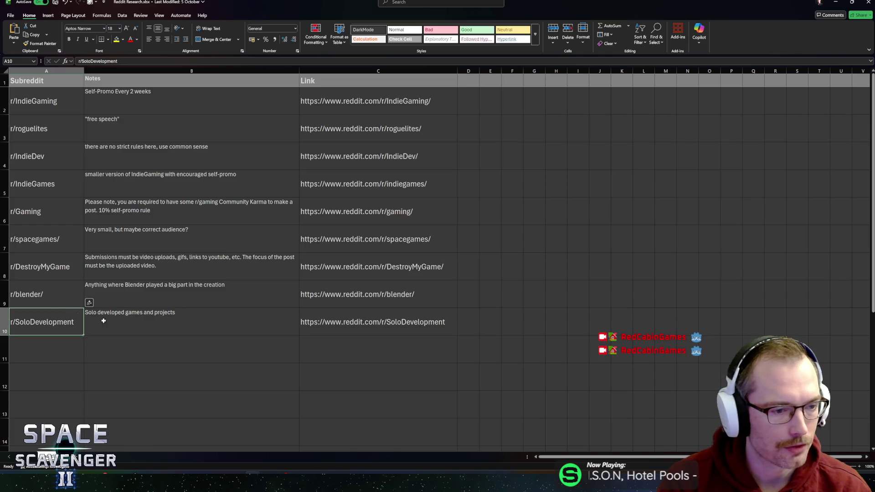
click(113, 322)
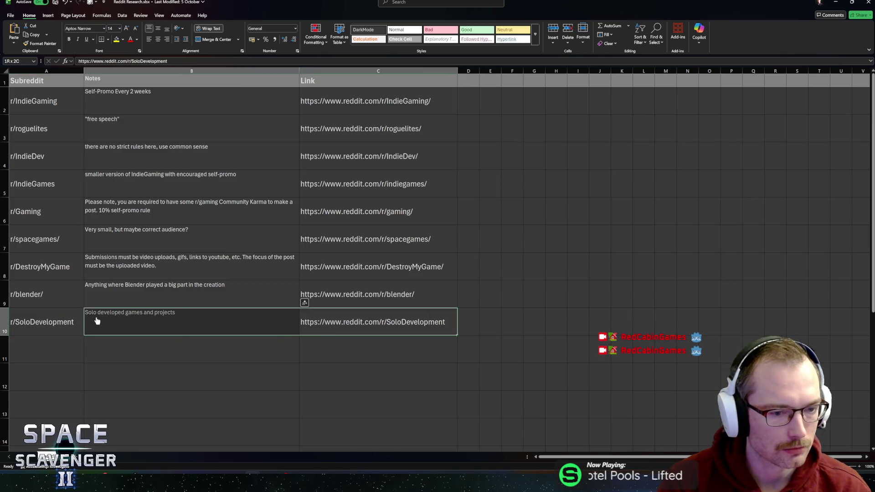
click(45, 320)
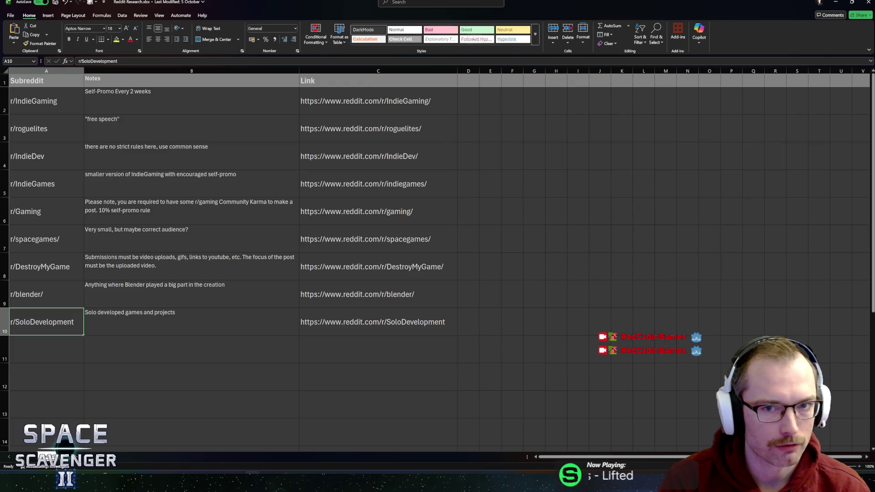
click(476, 30)
key(ctrl+z)
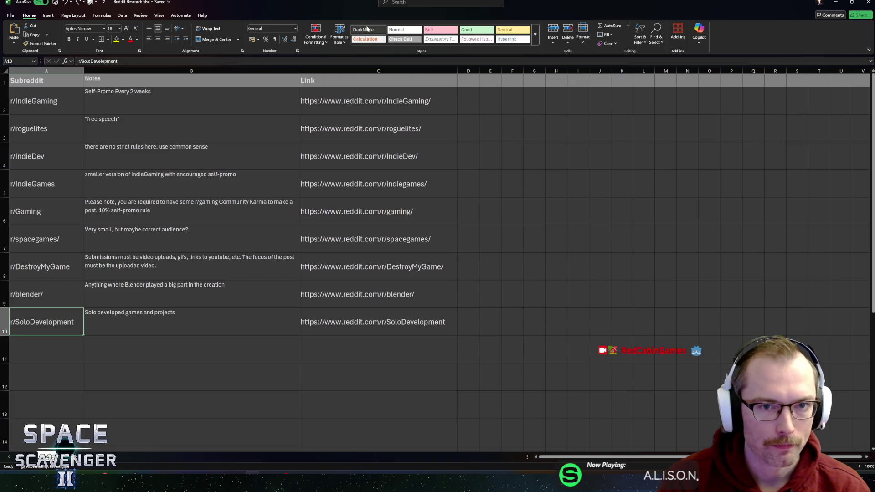
Review the DarkMode cell style's font settings, leaving them unchanged.
right_click(367, 29)
click(379, 42)
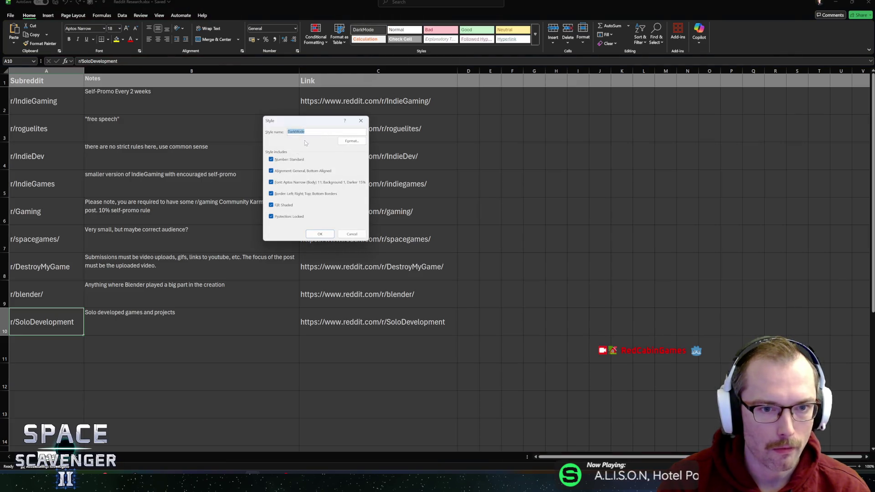
click(351, 141)
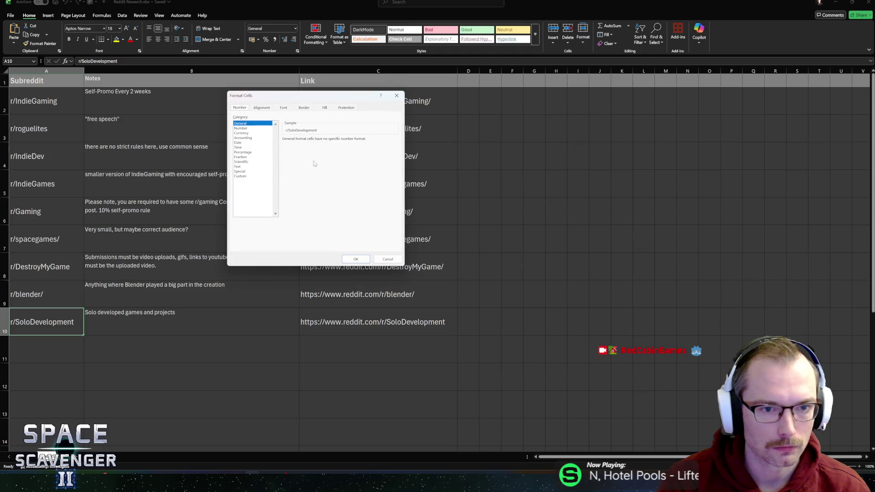
click(283, 107)
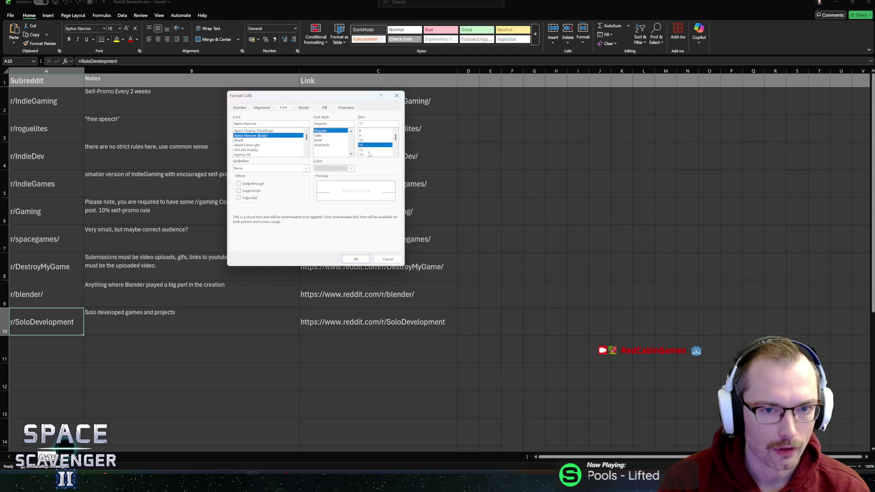
click(355, 259)
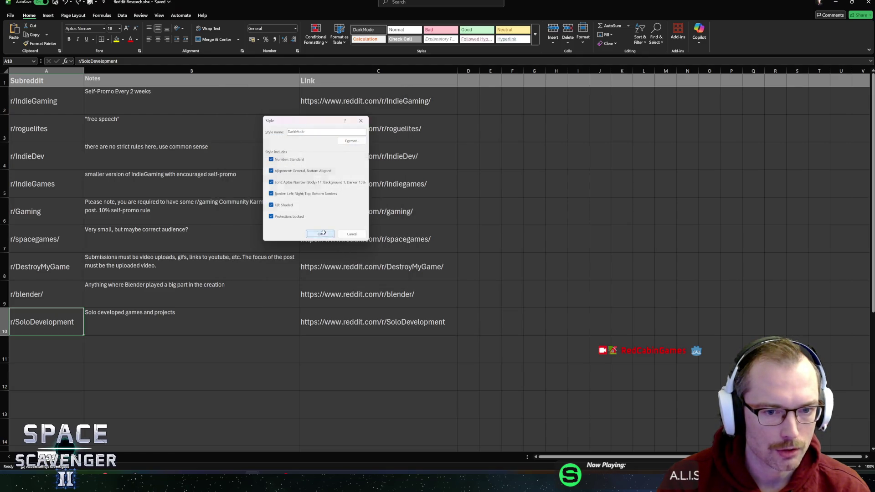
click(323, 234)
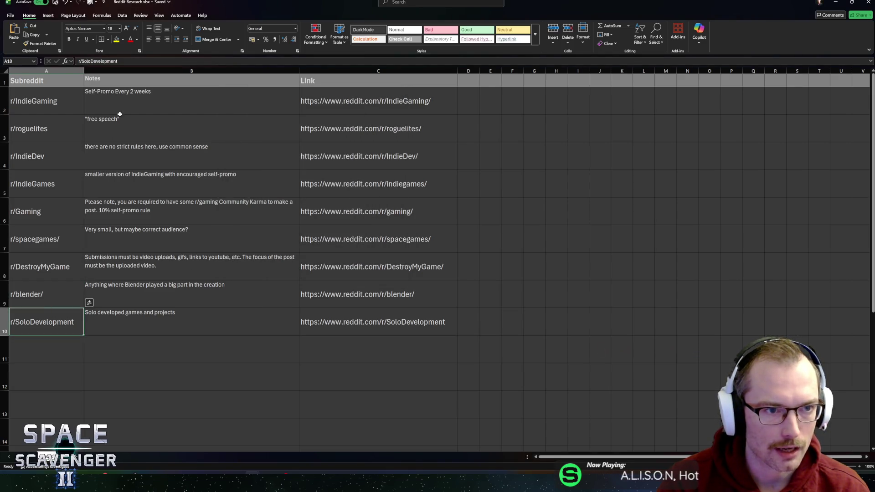
Change the Good cell style's font size to 18 points.
right_click(470, 31)
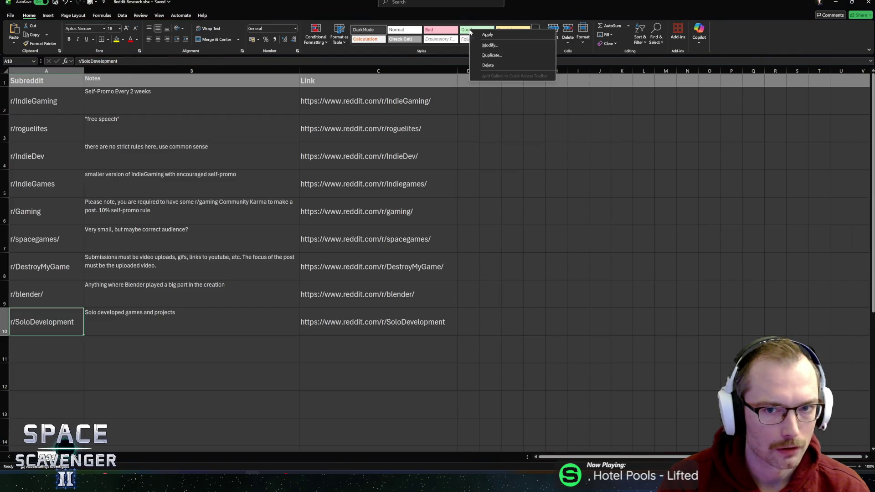
click(488, 46)
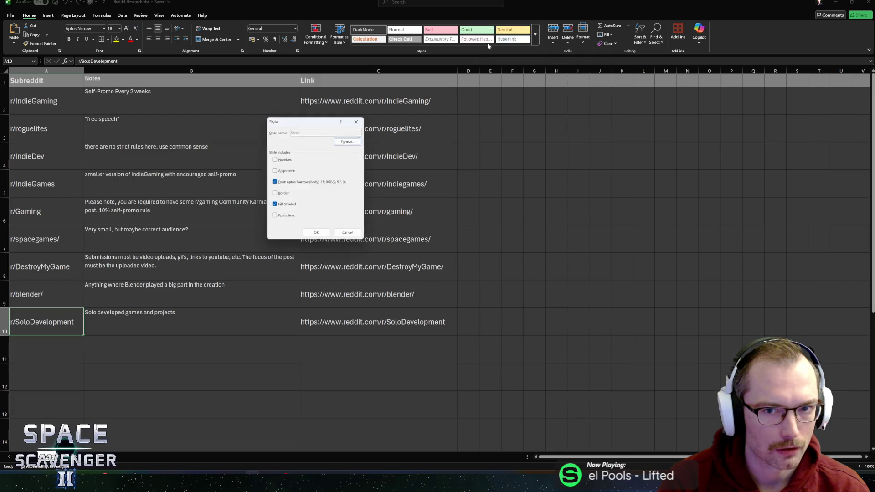
click(347, 141)
scroll(374, 145, down, 1)
click(374, 150)
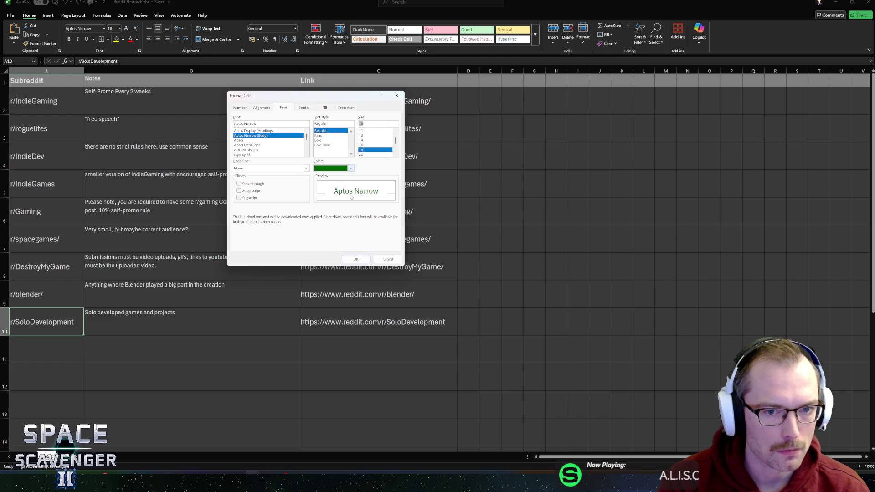
click(355, 259)
click(317, 235)
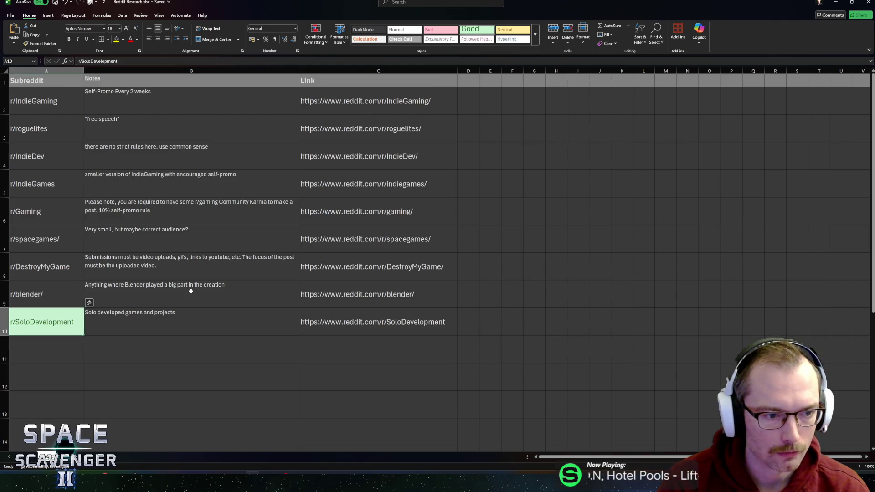
Apply the green Good style to r/spacegames/ (A7) and r/roguelites (A3).
click(43, 245)
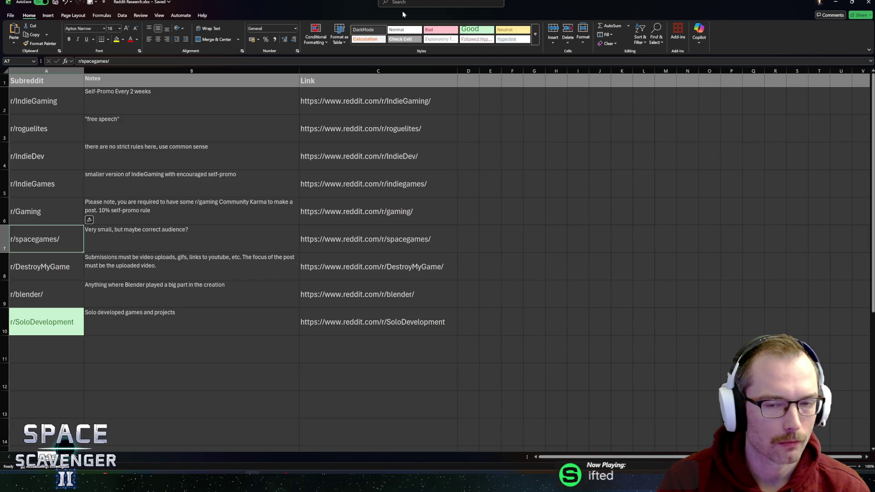
click(481, 29)
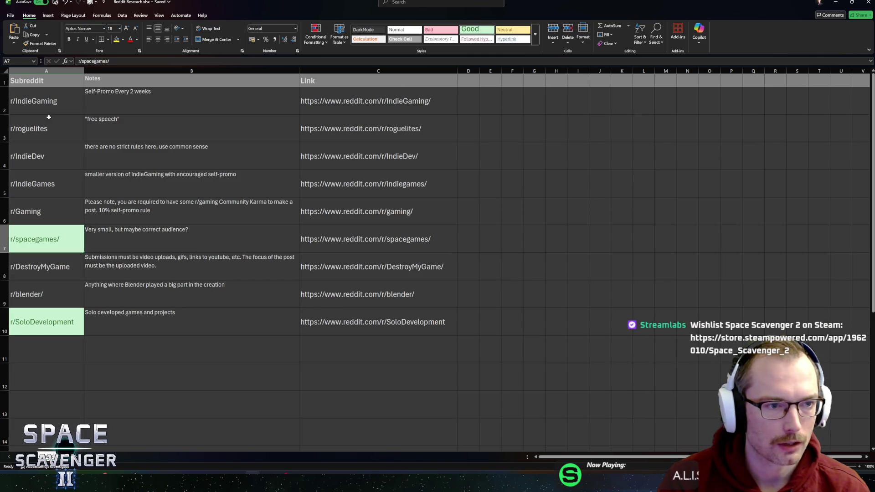
click(45, 134)
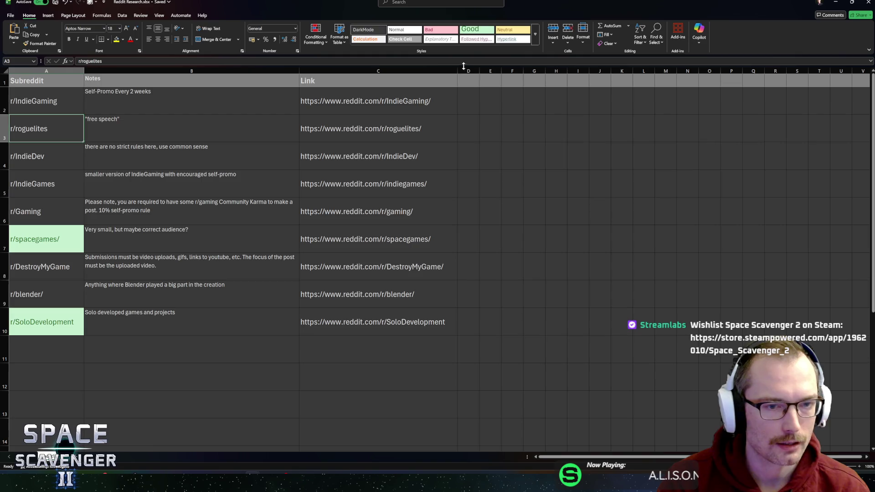
click(473, 32)
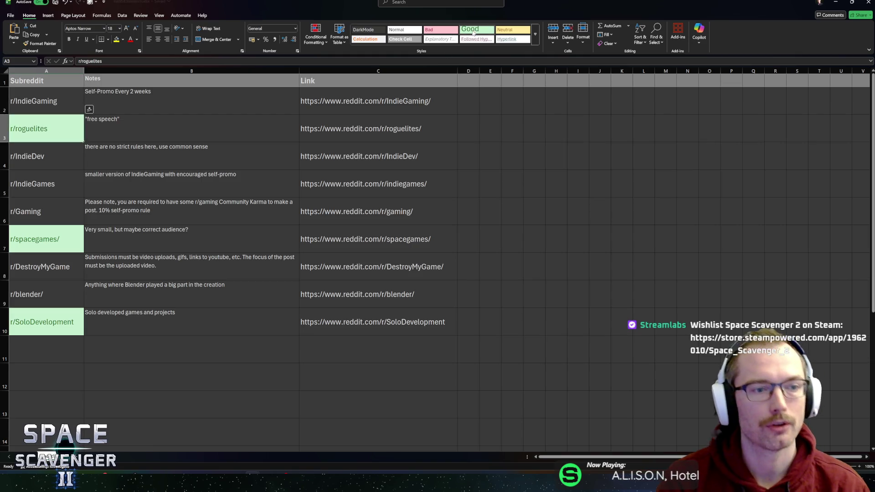
Inspect the r/roguelites 'free speech' note without editing it.
click(175, 131)
double_click(102, 120)
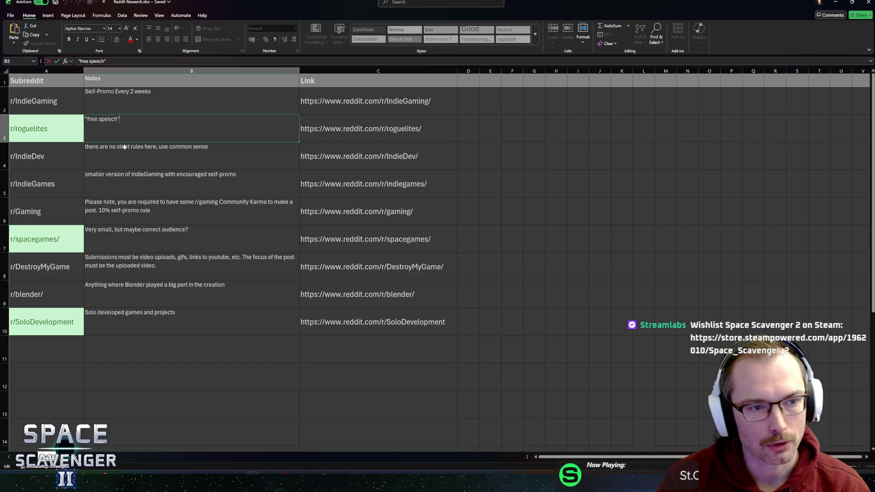
key(Escape)
click(30, 128)
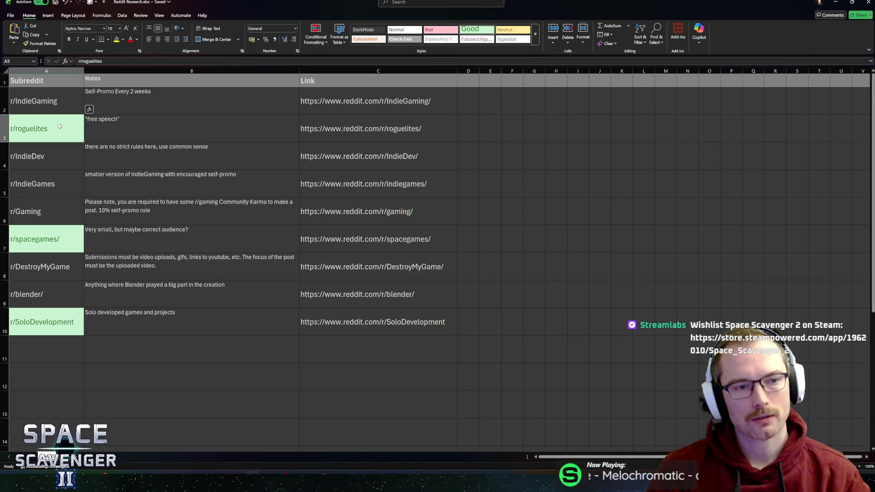
right_click(101, 108)
key(Escape)
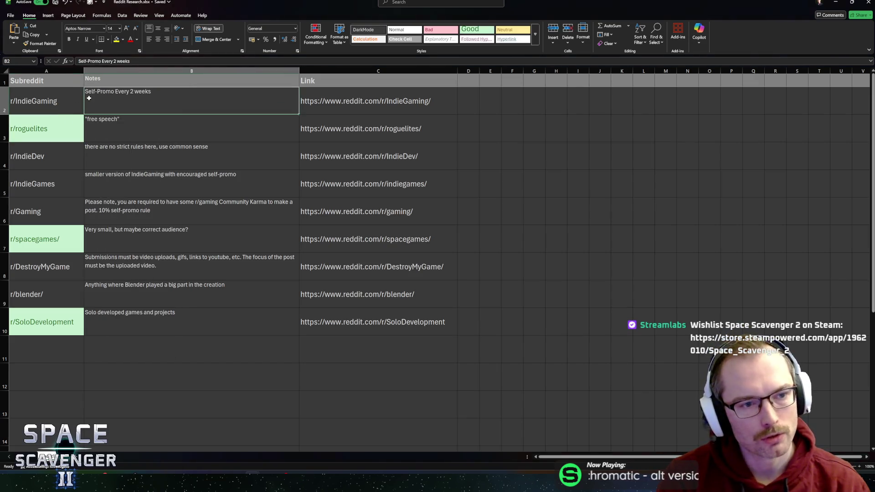
click(52, 137)
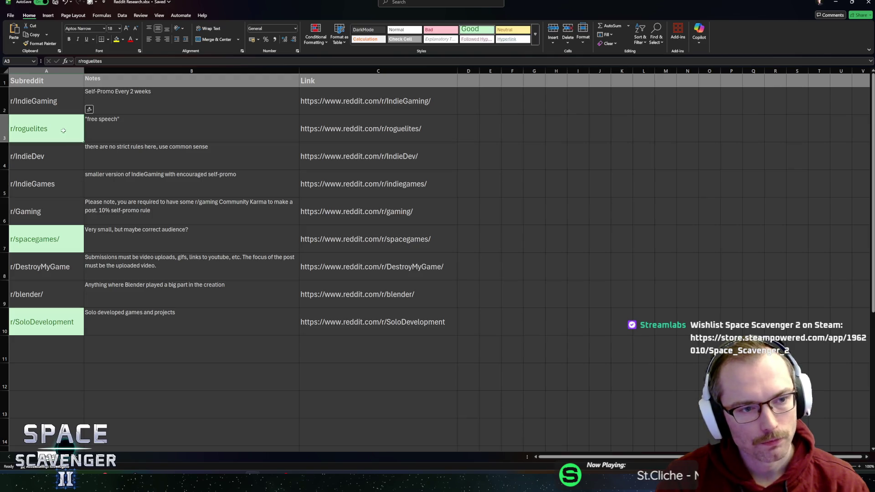
click(102, 137)
click(62, 137)
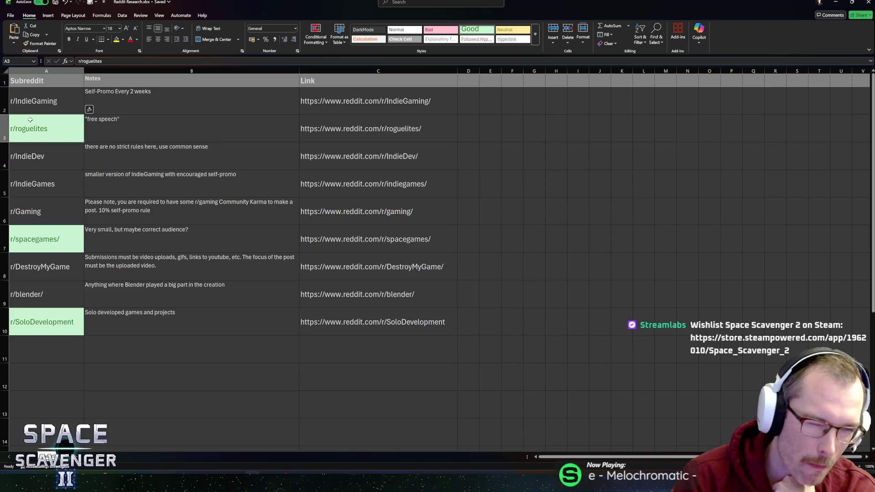
click(91, 130)
click(67, 137)
click(65, 100)
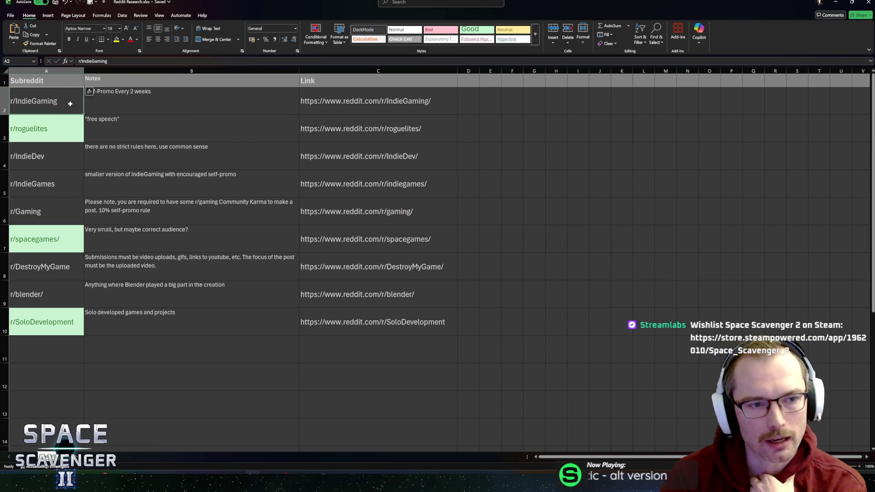
click(147, 96)
click(118, 133)
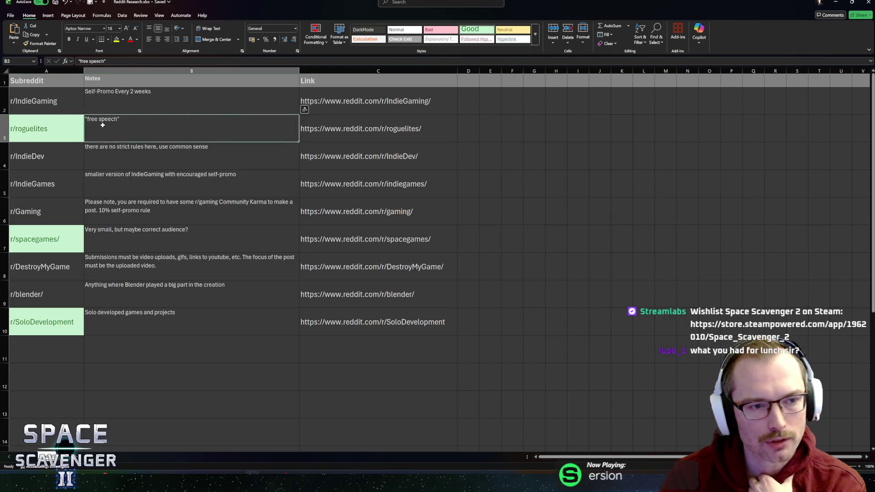
Move between the r/IndieGaming and r/roguelites cells and their notes.
key(Left)
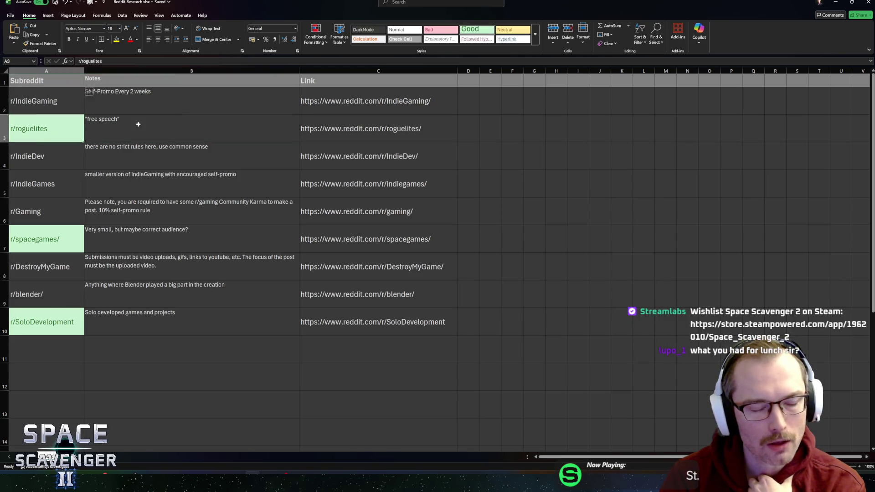
key(Right)
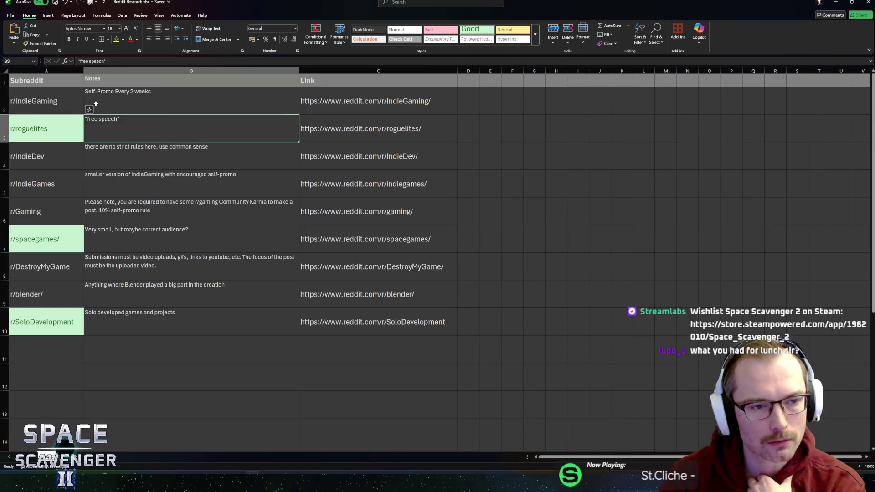
click(82, 124)
click(123, 101)
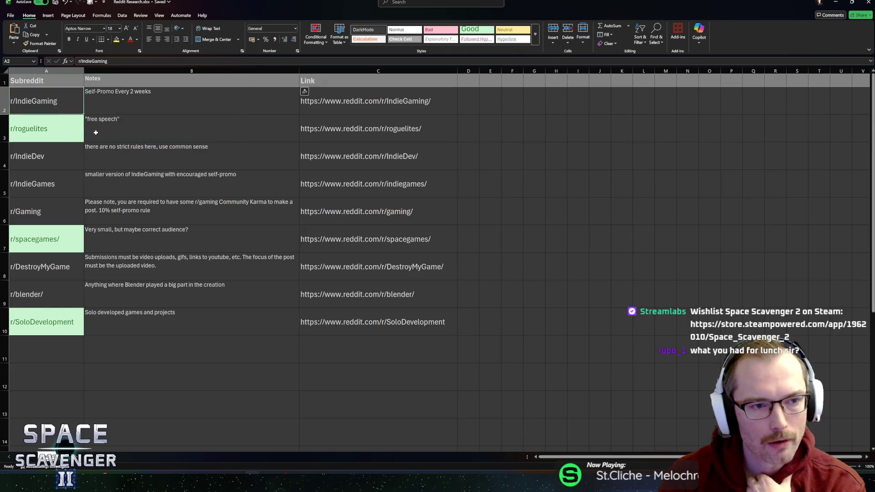
click(60, 101)
key(Down)
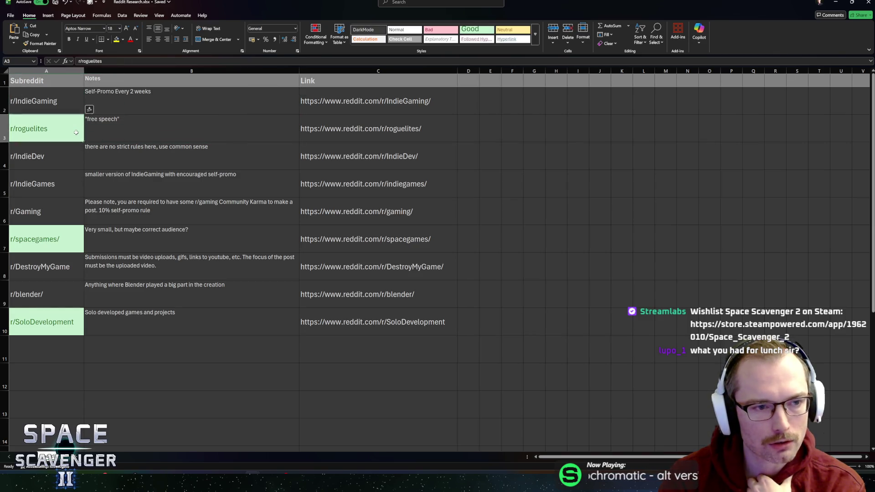
click(53, 112)
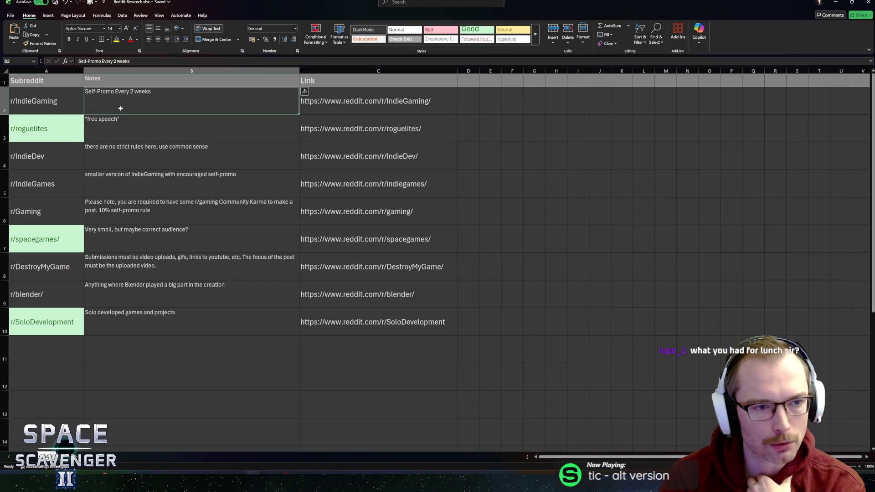
click(58, 123)
click(134, 107)
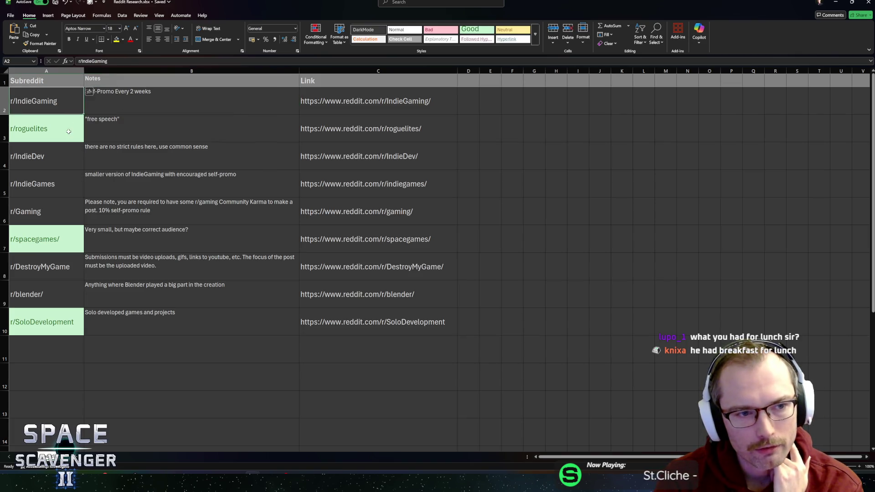
click(73, 109)
click(113, 121)
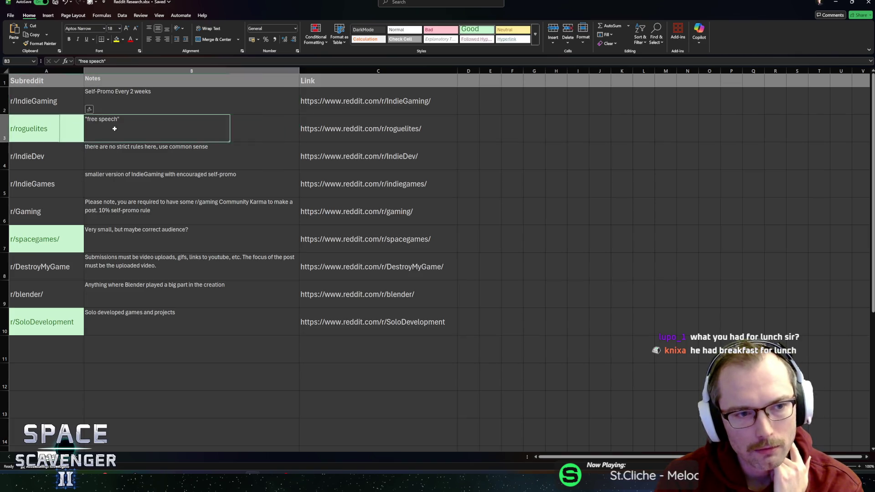
click(79, 104)
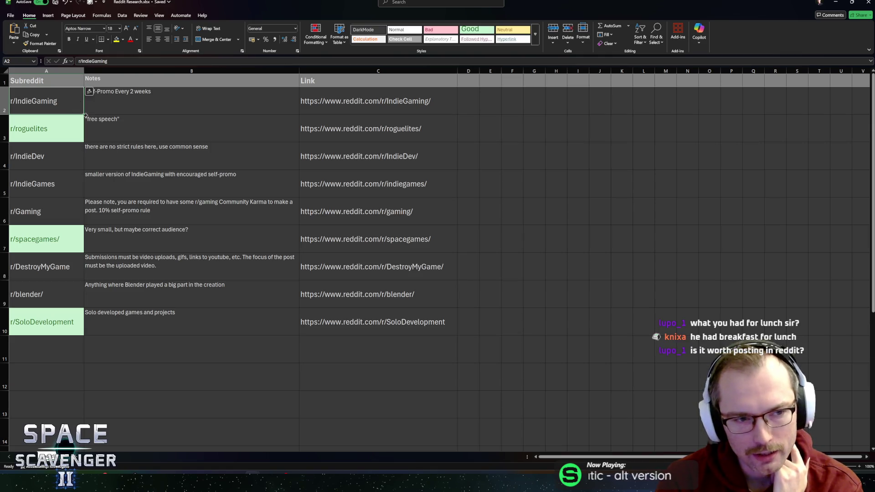
click(114, 125)
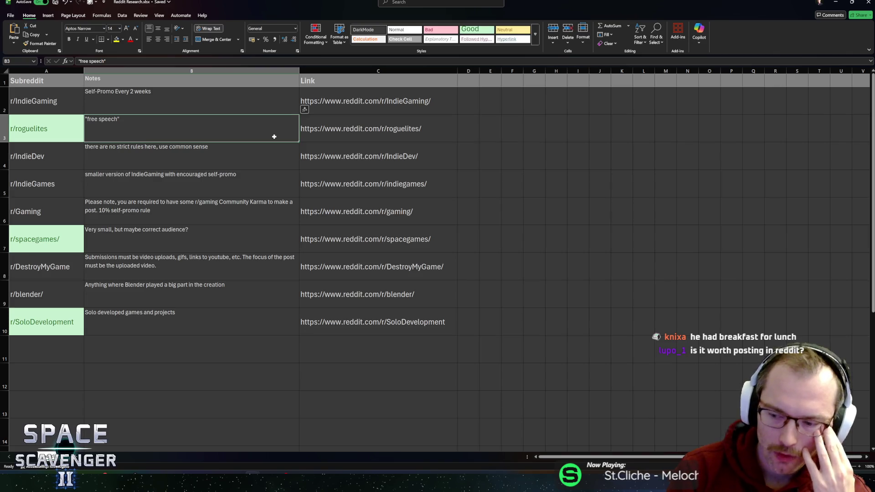
click(131, 164)
drag(74, 182, 110, 116)
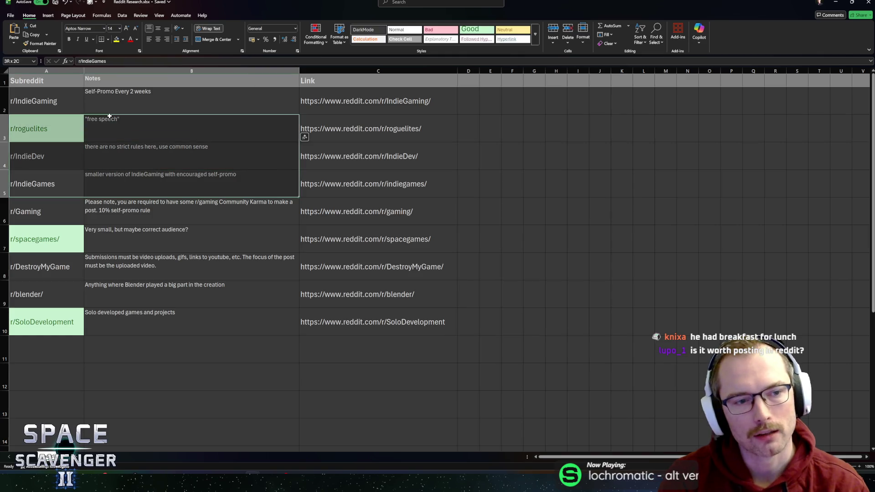
drag(57, 101, 95, 203)
click(90, 205)
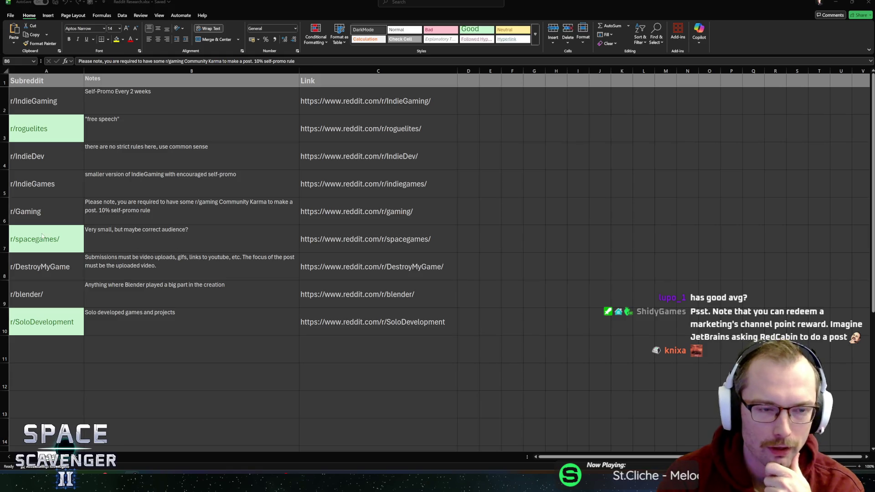
click(102, 234)
click(112, 190)
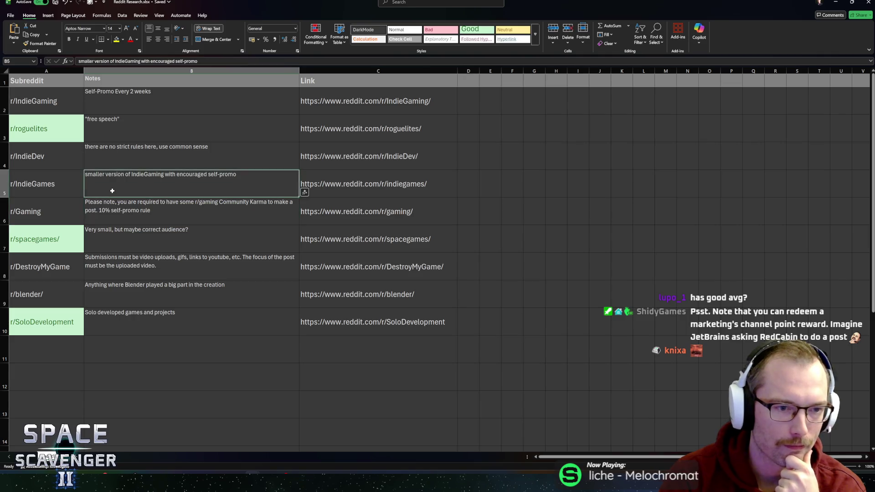
click(116, 160)
click(121, 133)
click(128, 109)
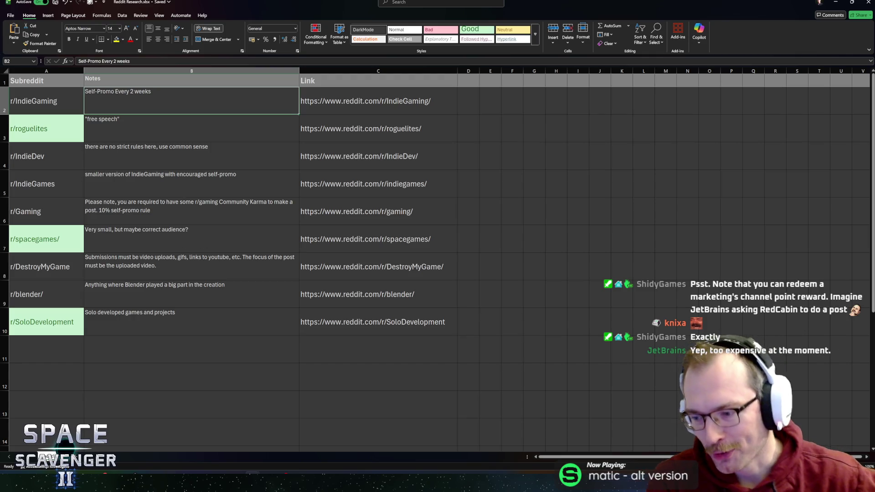
key(alt+Tab)
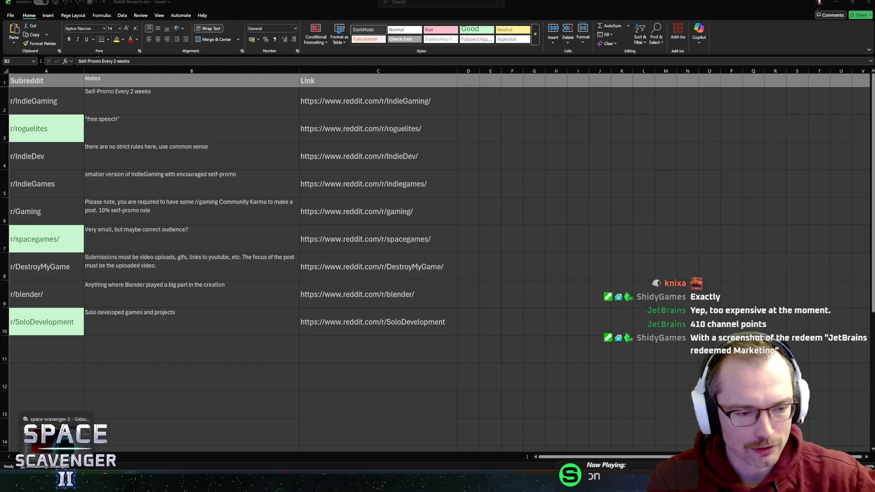
click(57, 444)
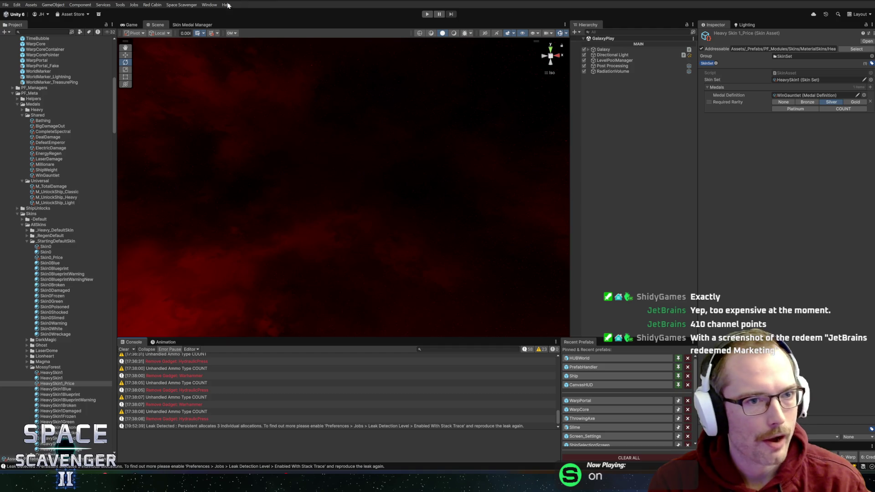
Go to Window > General > Recorder to show the Recorder Window and Quick Recording entries.
click(182, 5)
click(209, 6)
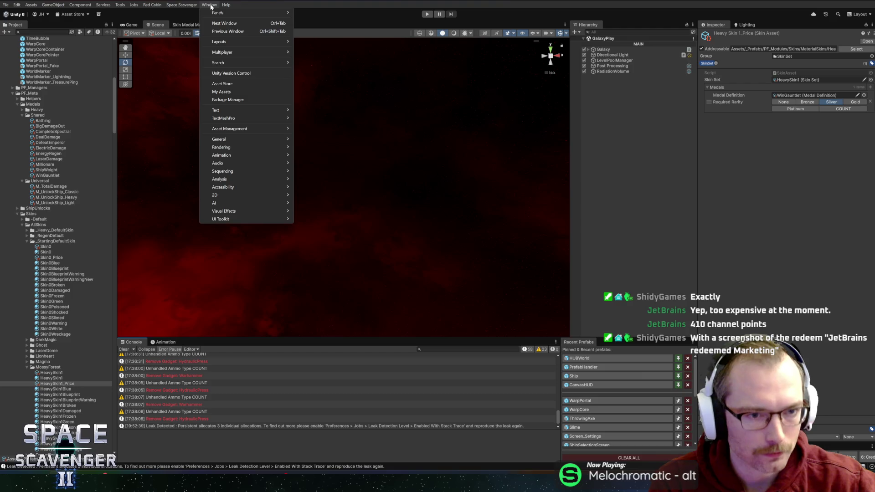
mouse_move(229, 147)
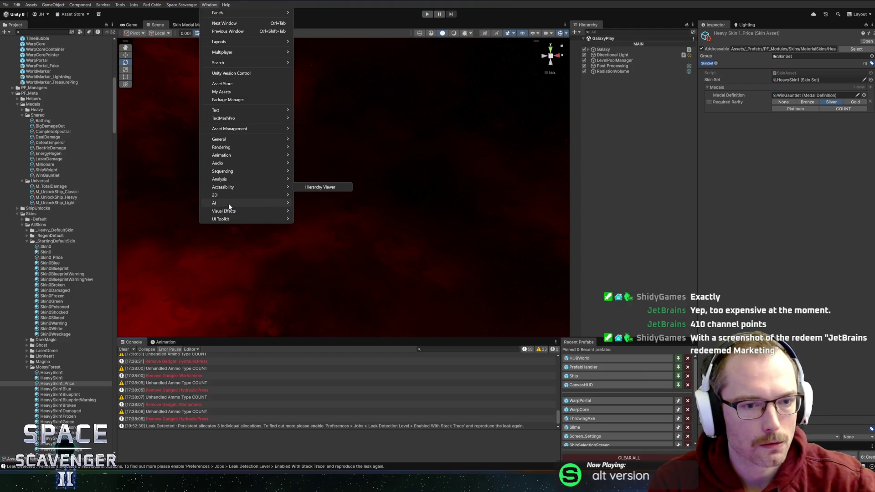
mouse_move(229, 172)
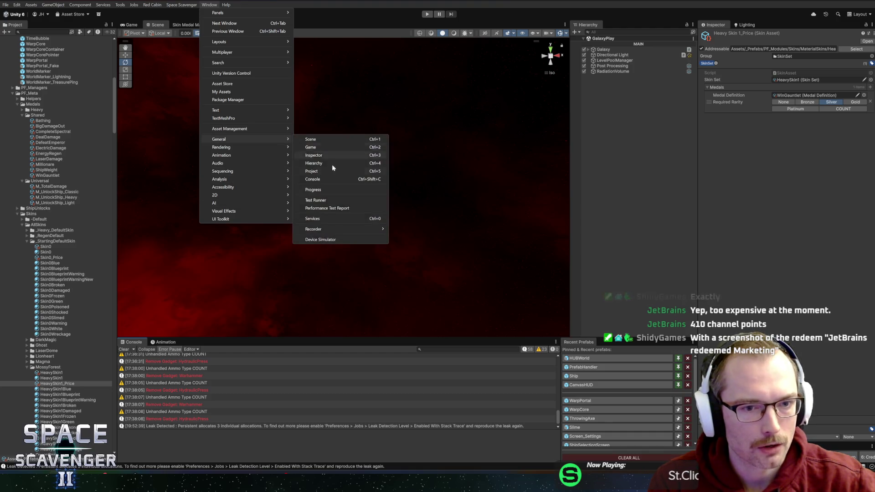
mouse_move(332, 229)
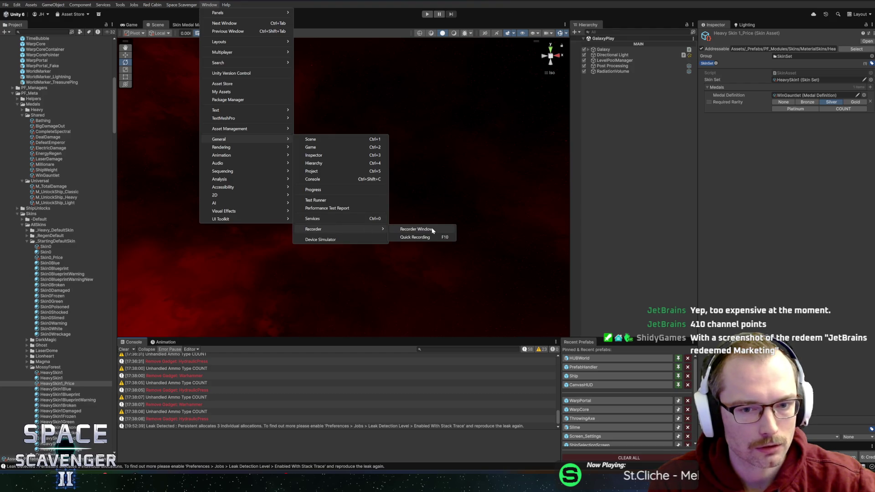
click(432, 230)
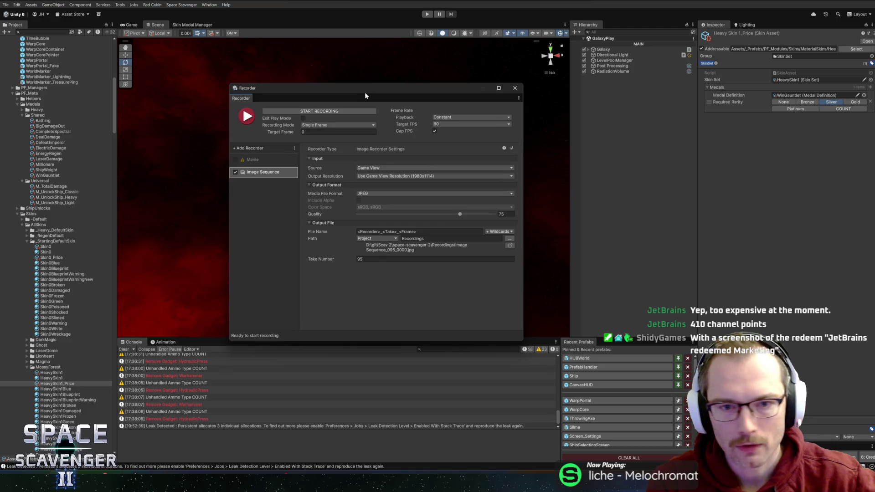
Enable the Movie recorder instead of Image Sequence and show its settings.
drag(365, 92, 408, 107)
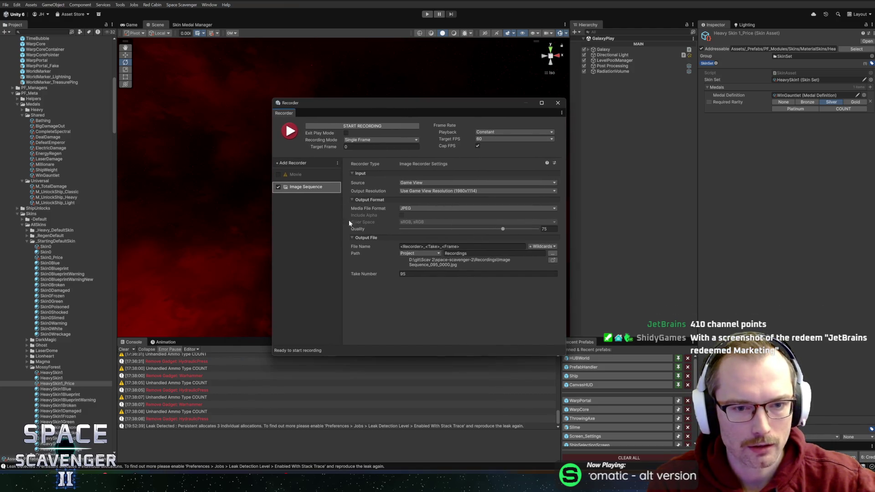
click(278, 174)
click(278, 187)
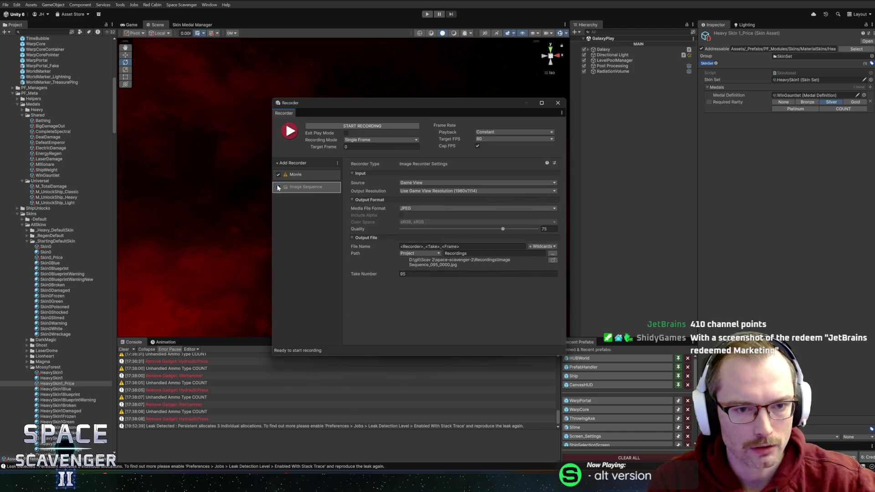
click(292, 177)
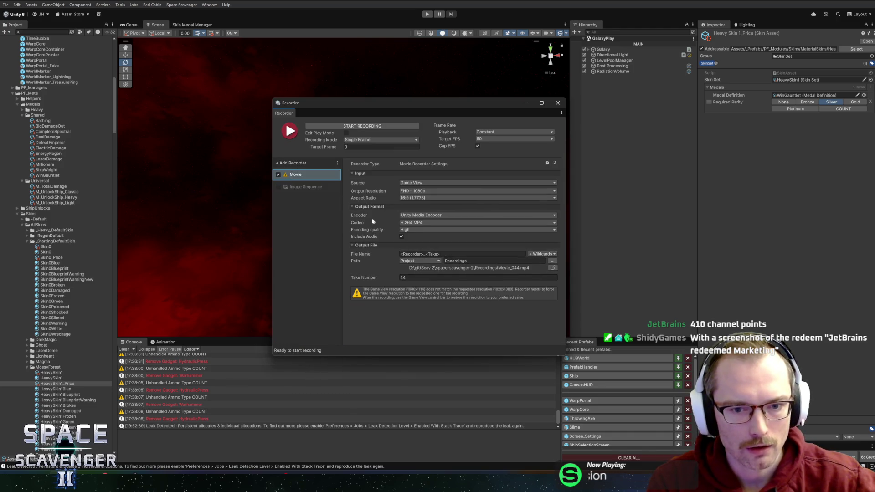
Set the Movie recorder's encoding quality to Custom with a target bitrate of 20.
click(401, 230)
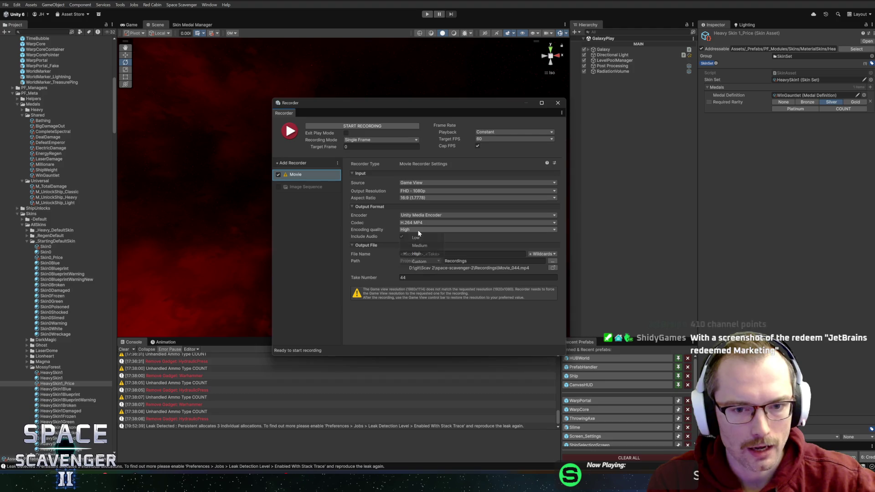
click(416, 254)
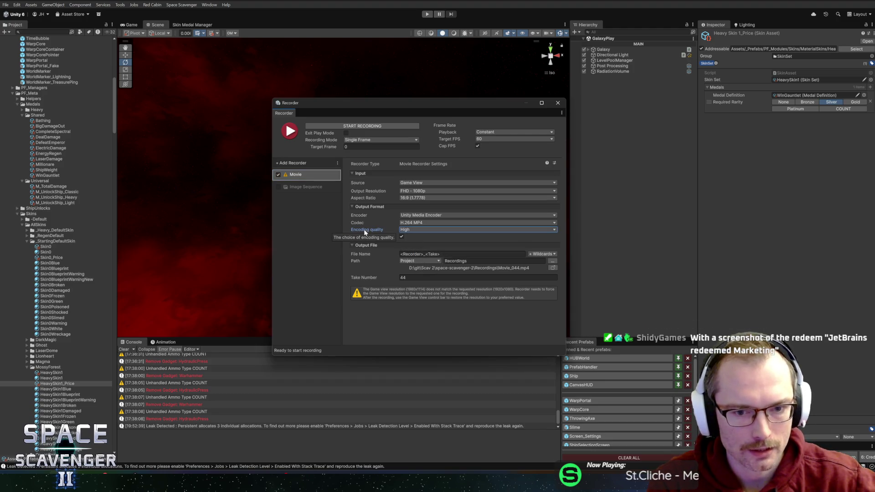
click(416, 229)
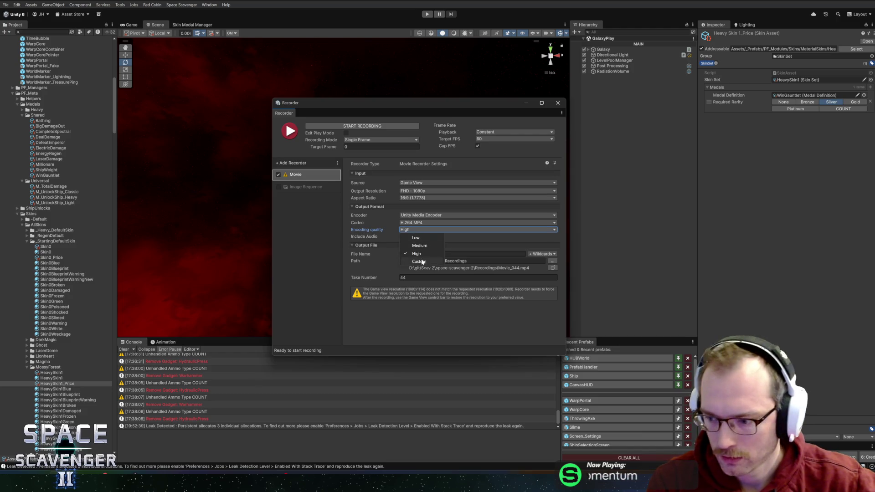
click(418, 261)
click(401, 237)
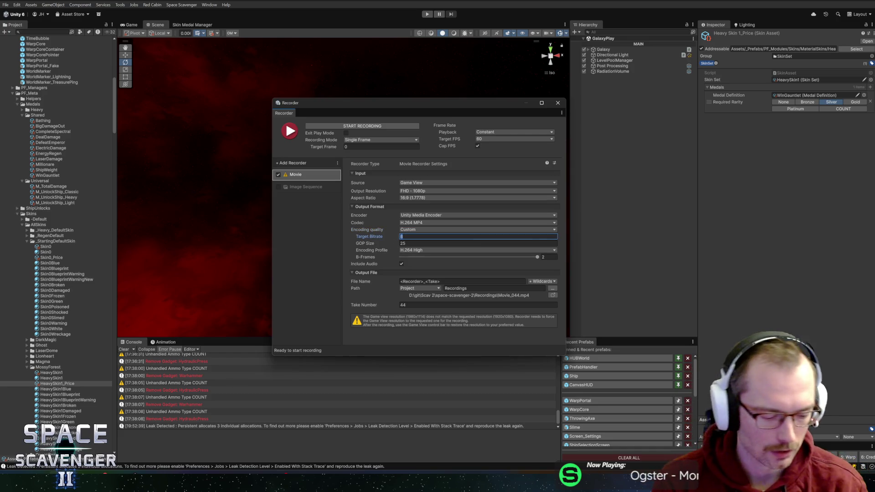
text(20)
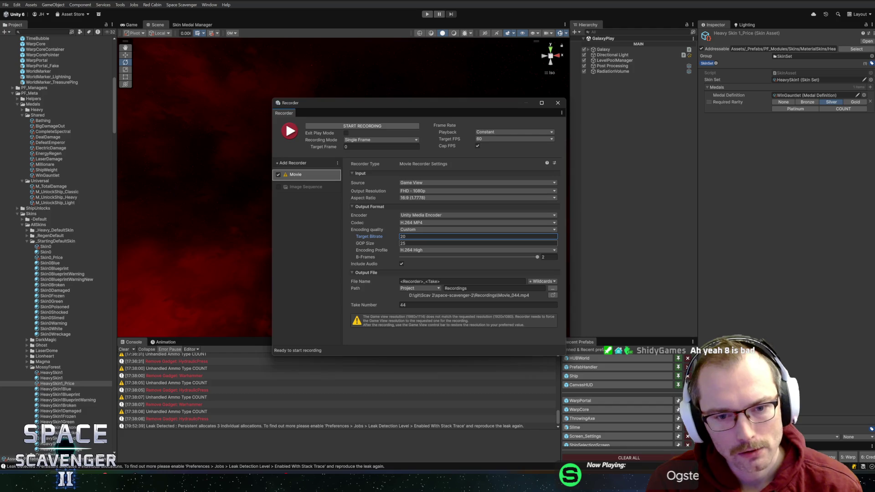
key(alt+z)
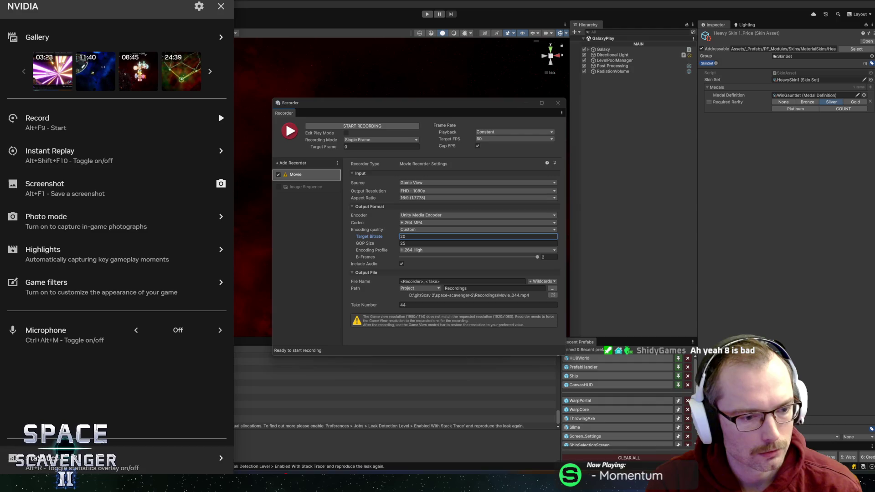
Save a short NVIDIA test clip and check the 22.5 Mbps video capture bit rate.
click(197, 132)
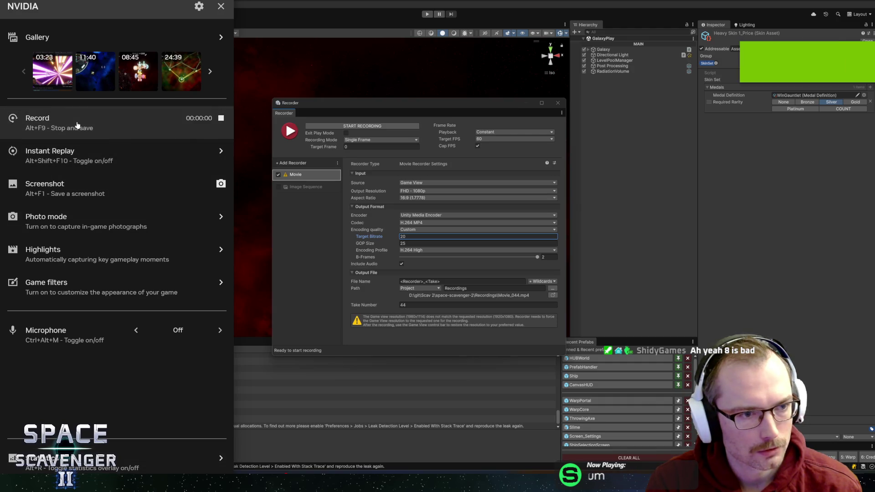
click(197, 136)
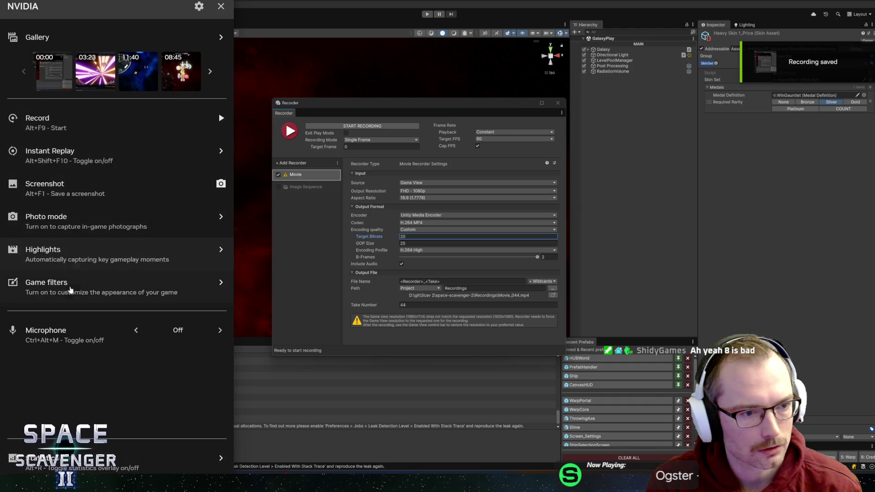
click(199, 6)
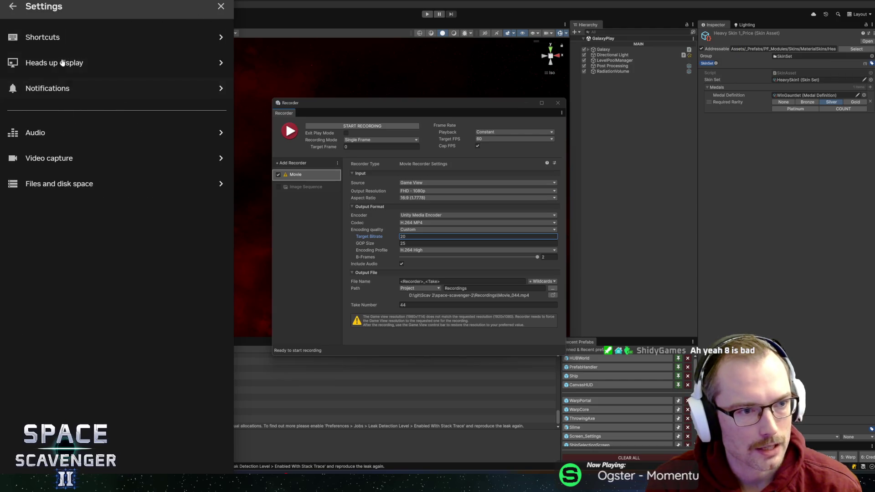
click(64, 161)
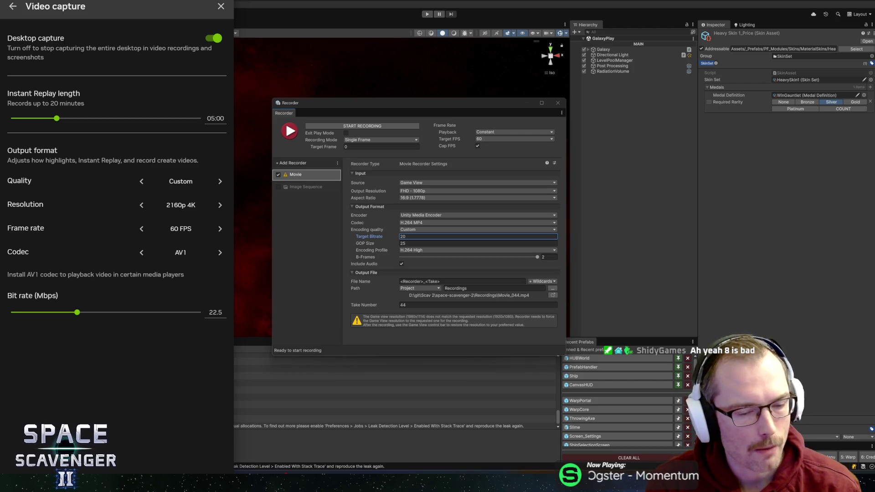
click(215, 312)
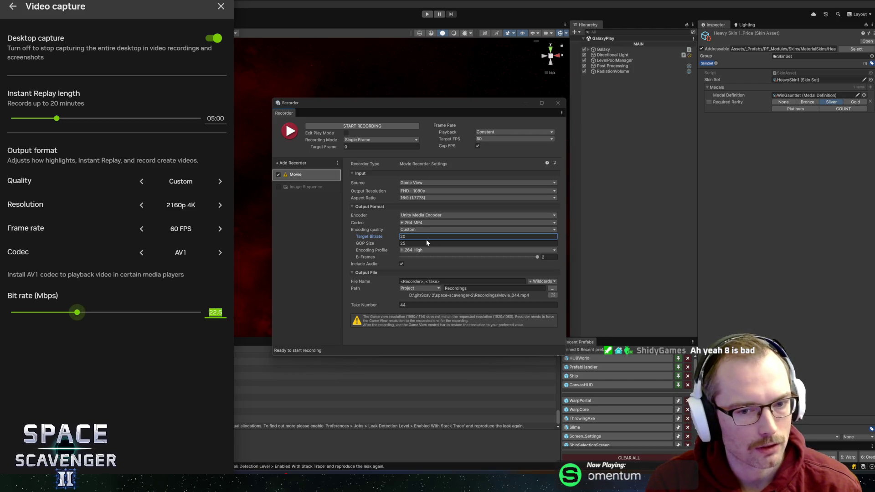
click(221, 5)
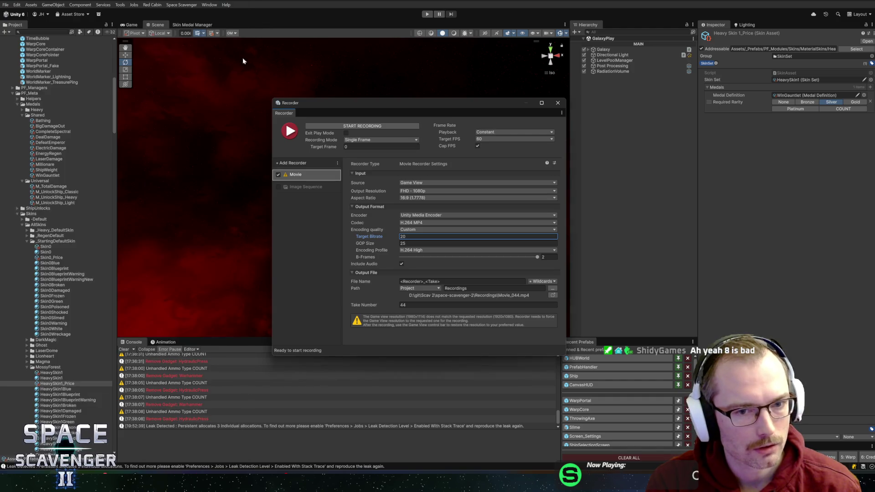
Change the Movie recorder's target bitrate from 20 to 22.5.
drag(371, 106, 367, 103)
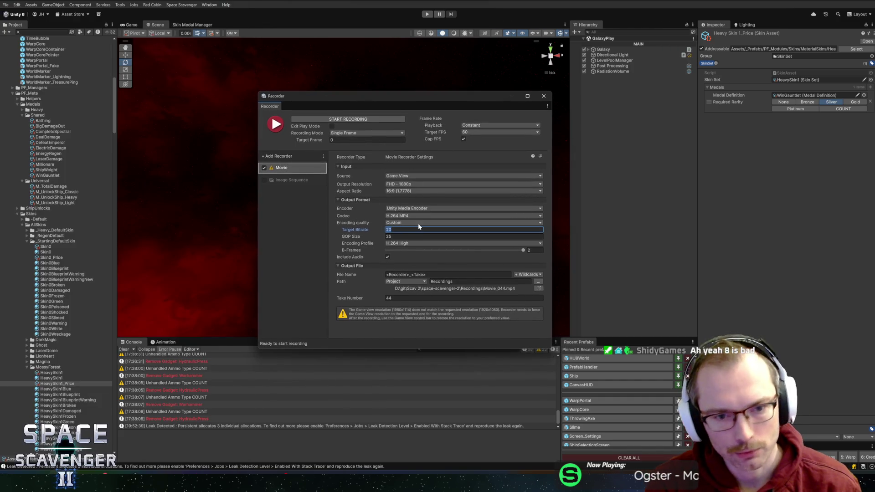
text(20)
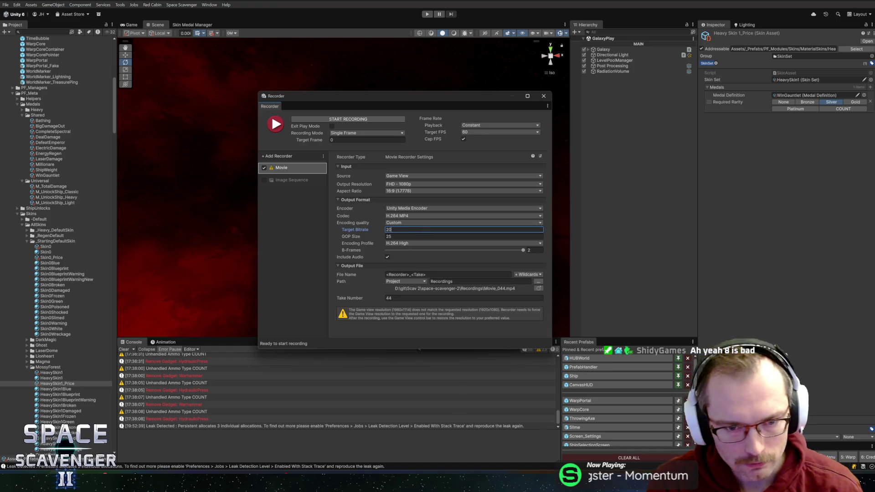
key(BackSpace)
text(2.5)
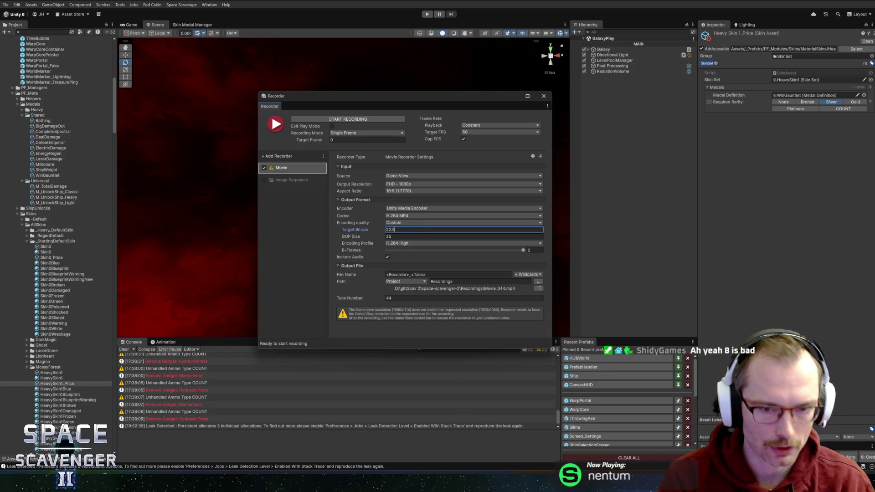
key(Tab)
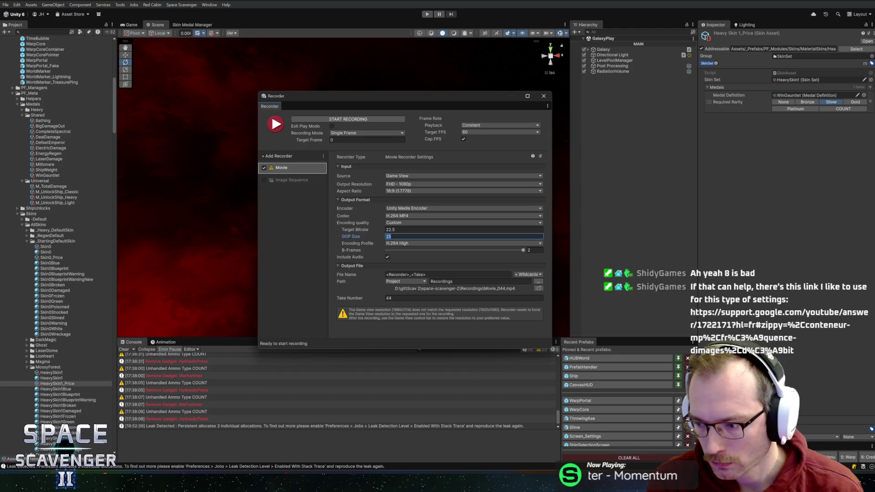
key(alt+Tab)
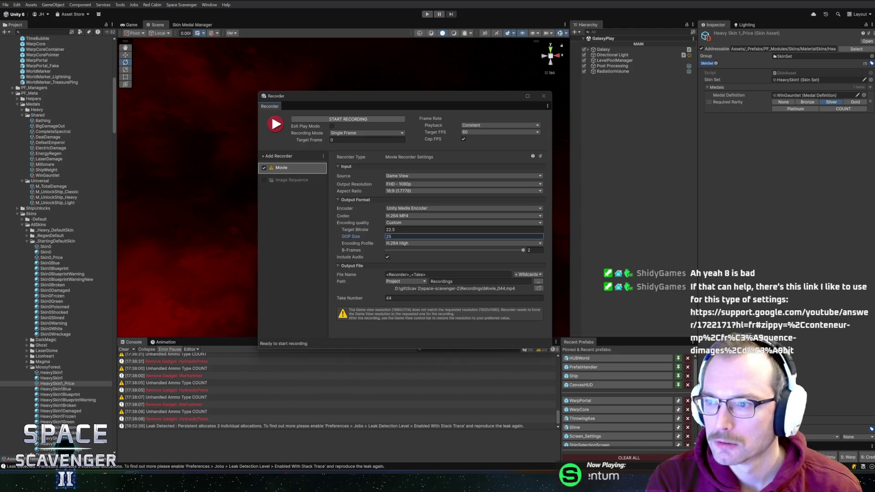
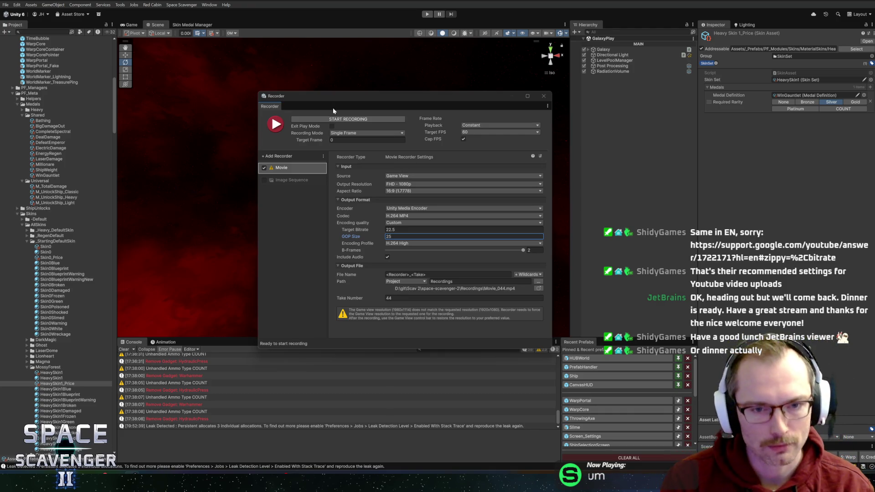
Enlarge and reposition the Recorder window, keeping H.264 High encoding and FHD - 1080p output.
drag(340, 91, 315, 102)
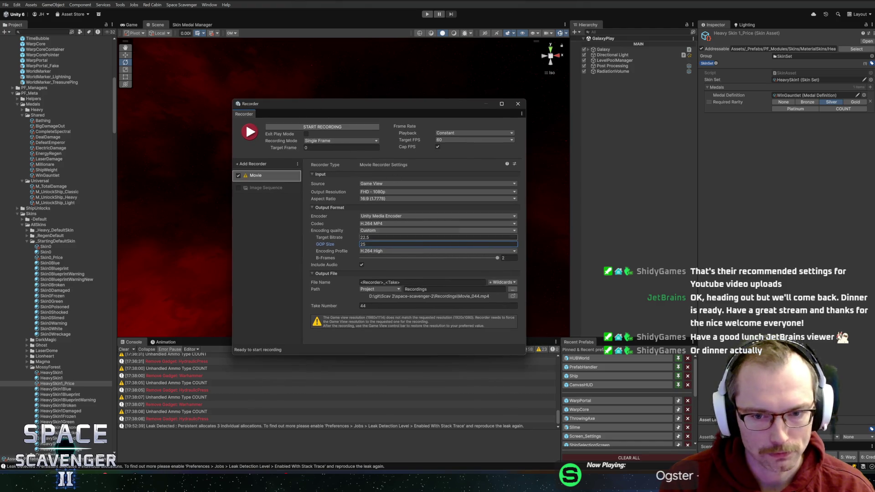
mouse_move(523, 355)
mouse_down()
mouse_move(670, 422)
mouse_move(575, 415)
mouse_move(573, 398)
mouse_move(586, 403)
mouse_move(580, 381)
mouse_move(561, 378)
mouse_up()
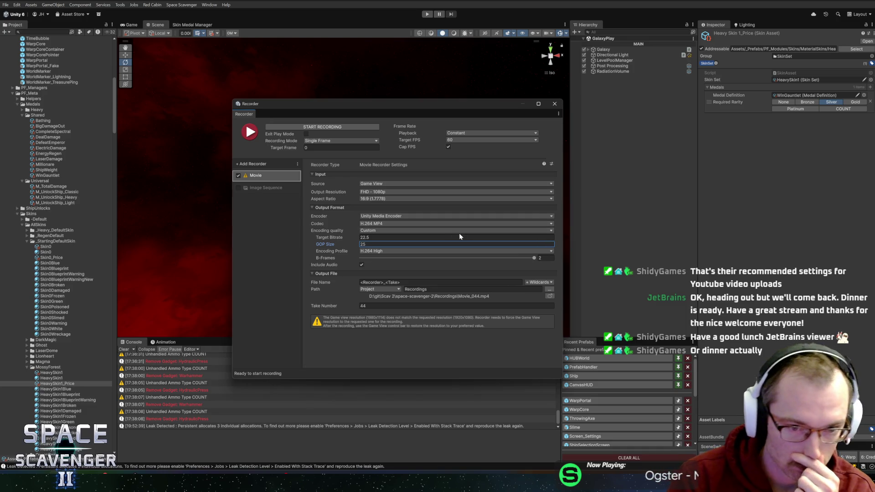
click(386, 251)
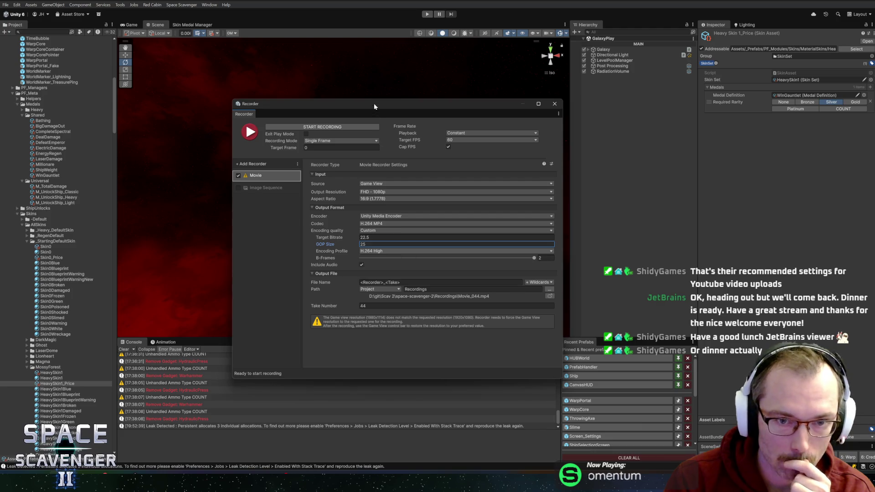
drag(373, 103, 406, 109)
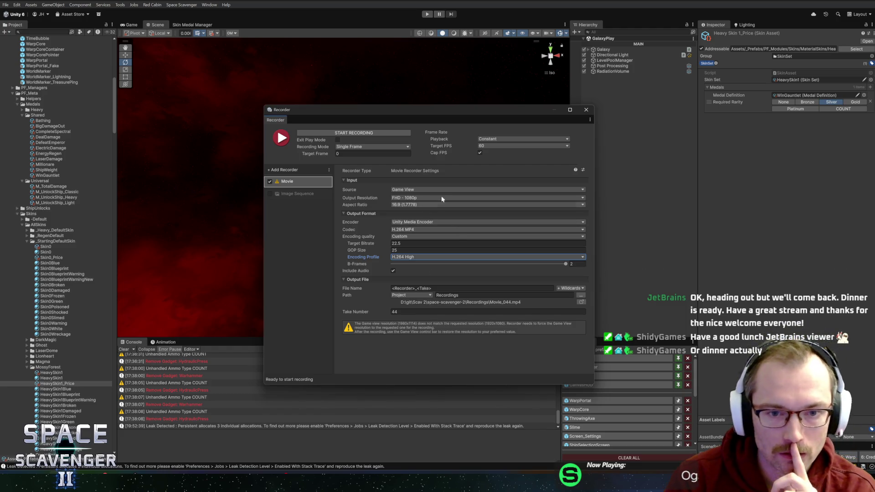
click(421, 197)
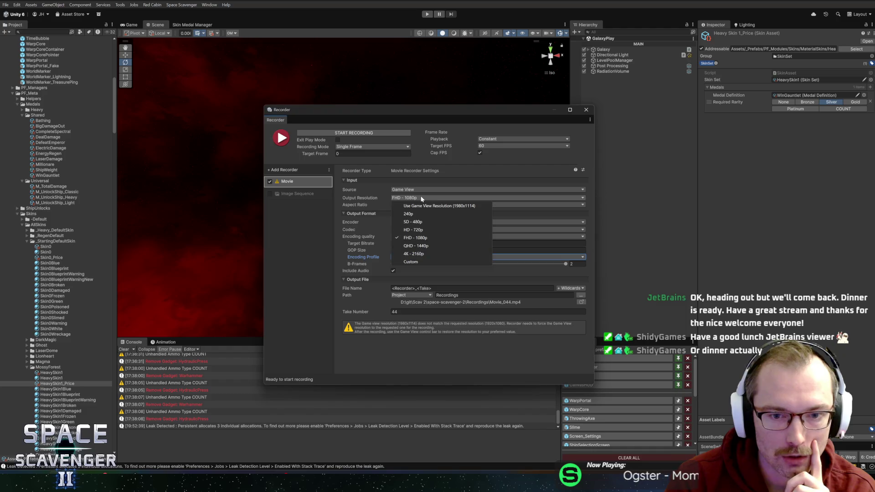
click(412, 238)
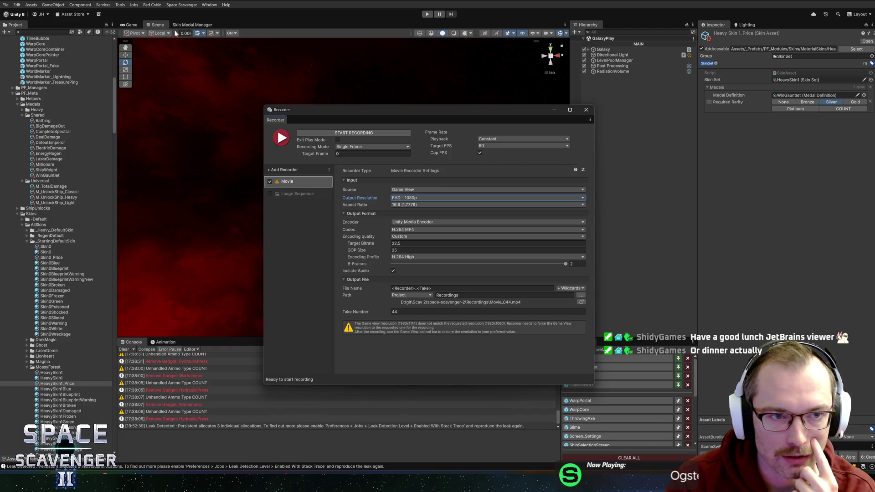
Set the Game view resolution to Full HD (1920x1080).
click(139, 25)
click(191, 32)
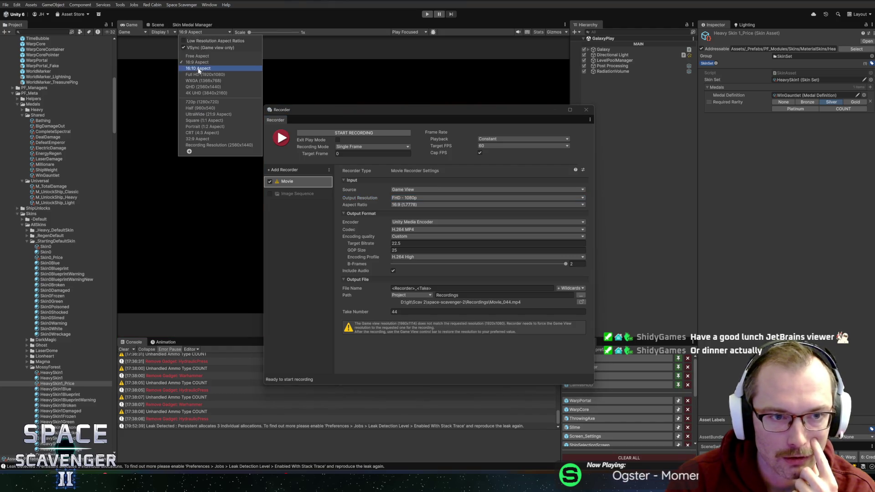
click(196, 74)
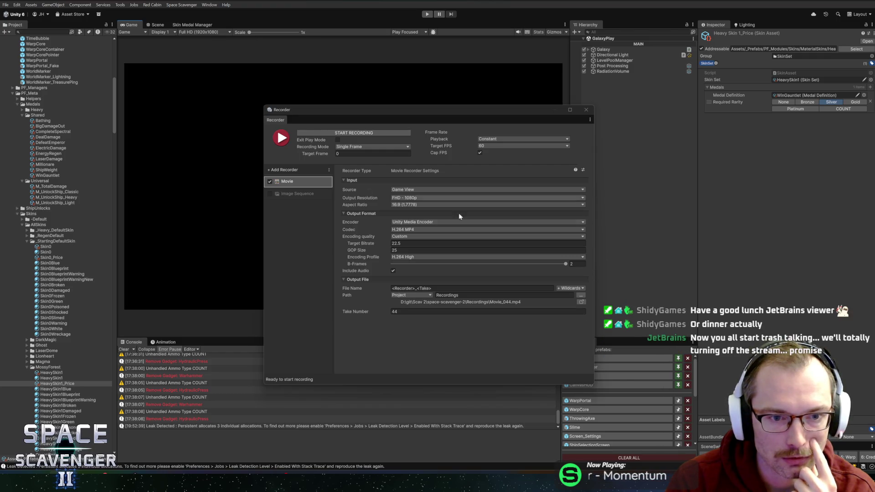
Move the narrowed Recorder window to the right of the Game view and enter Play mode.
mouse_move(564, 117)
mouse_down()
mouse_move(850, 119)
mouse_move(840, 119)
mouse_up()
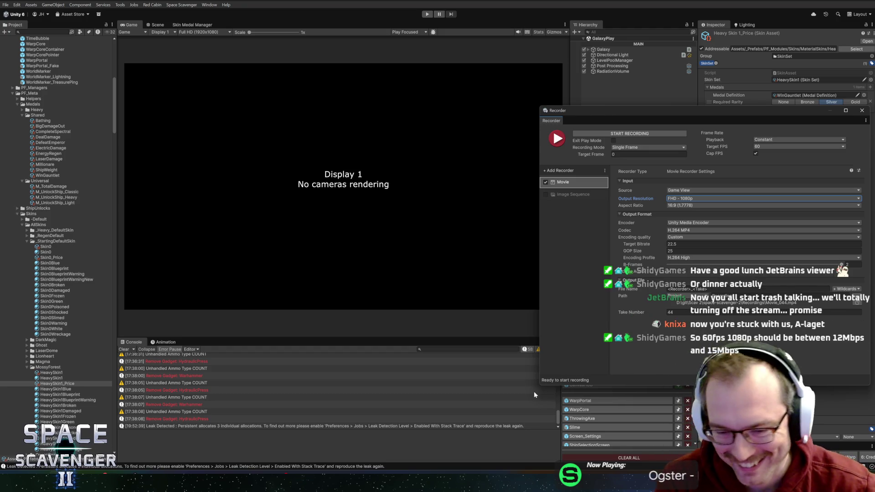
mouse_move(539, 386)
mouse_down()
mouse_move(606, 398)
mouse_move(616, 428)
mouse_up()
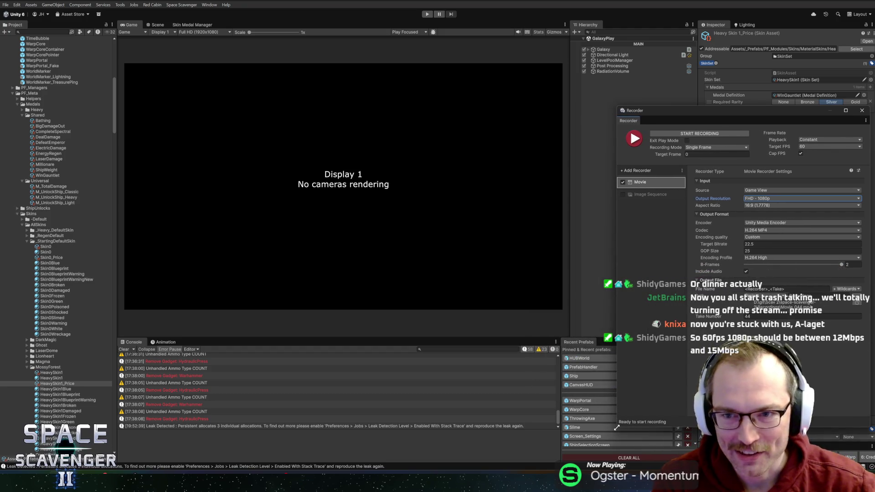
drag(686, 113, 670, 96)
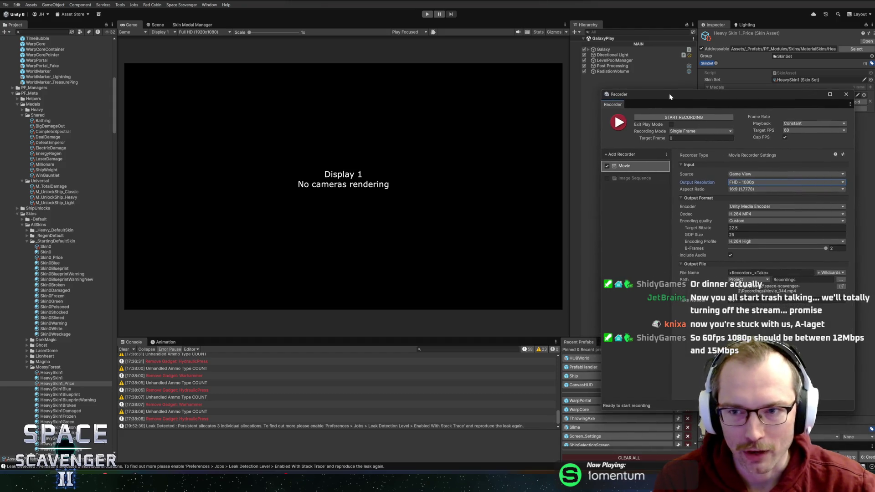
click(287, 67)
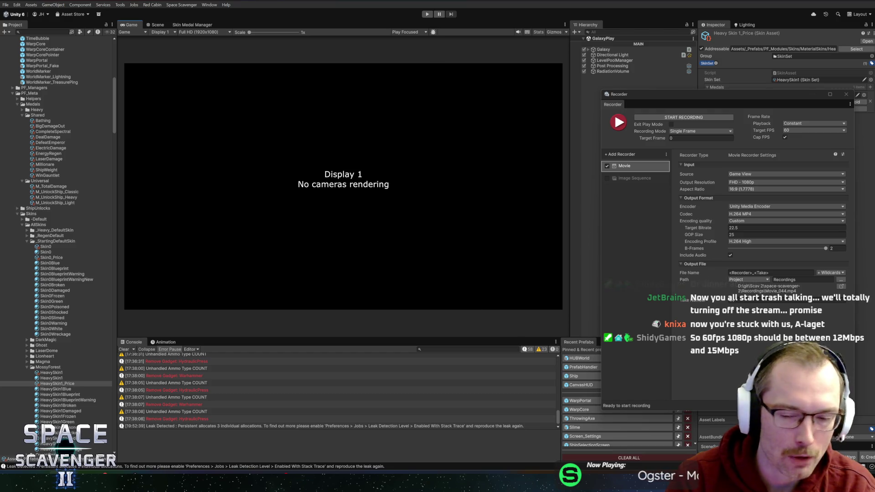
key(ctrl+p)
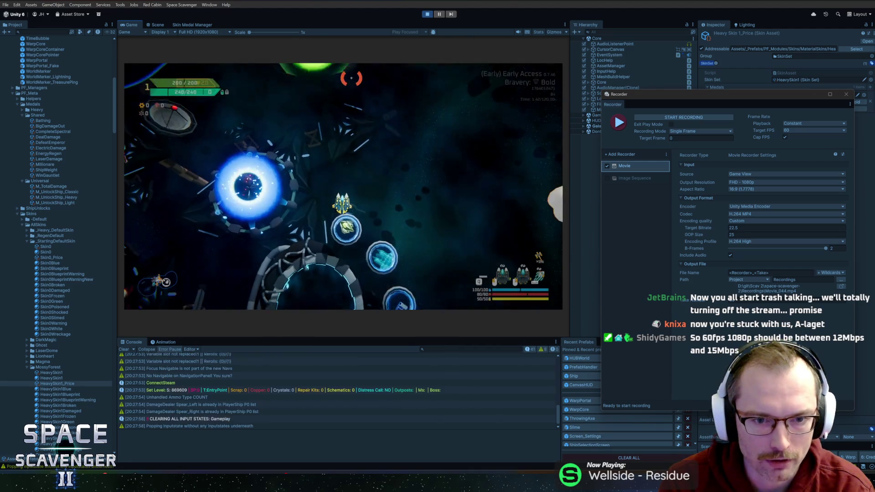
Fly into the docking ring, switch to the light ship in Skin Select, and fly back out.
key(s)
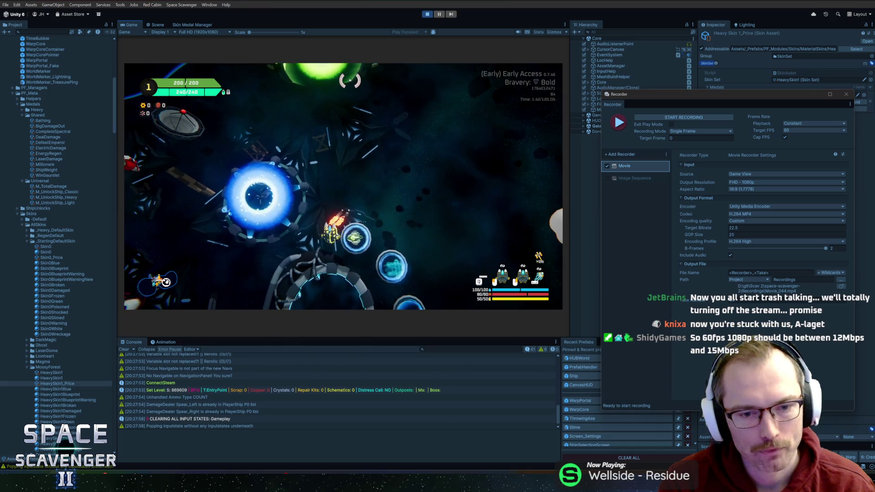
key(f)
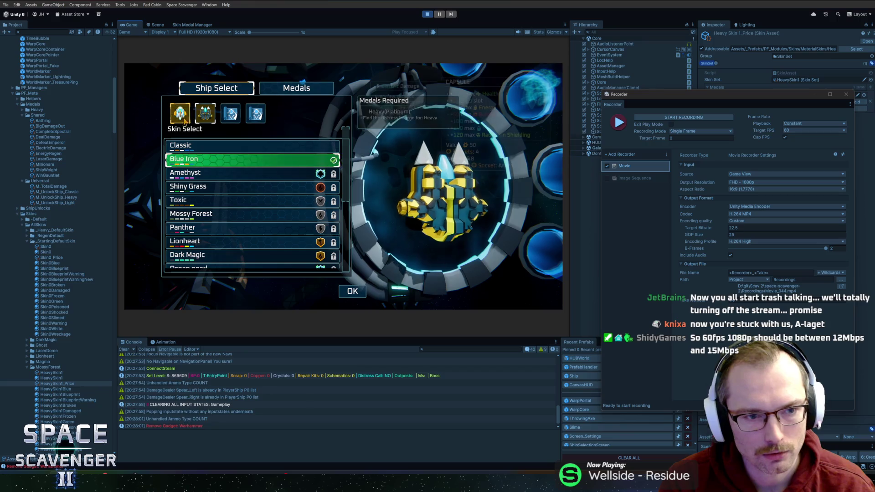
key(q)
key(Escape)
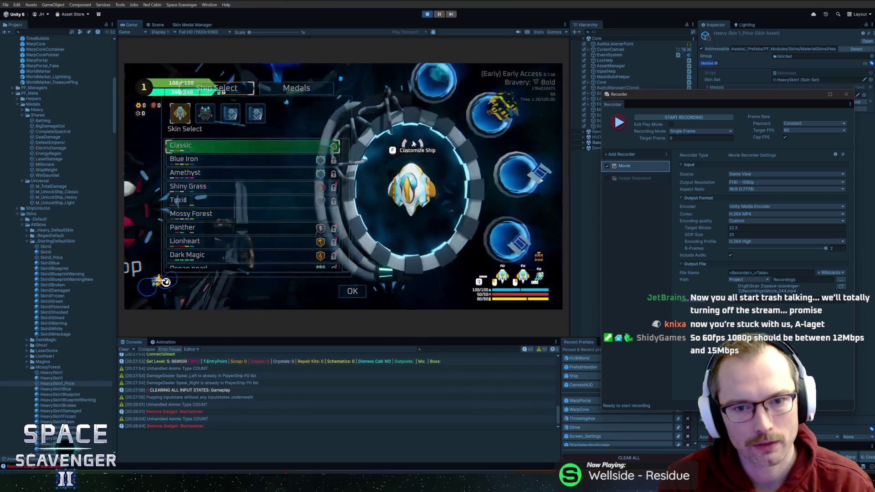
key(w)
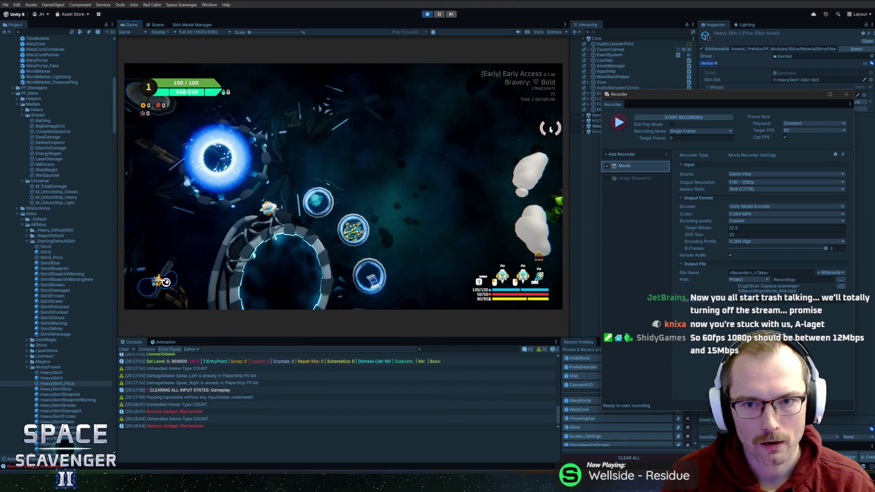
drag(629, 96, 616, 91)
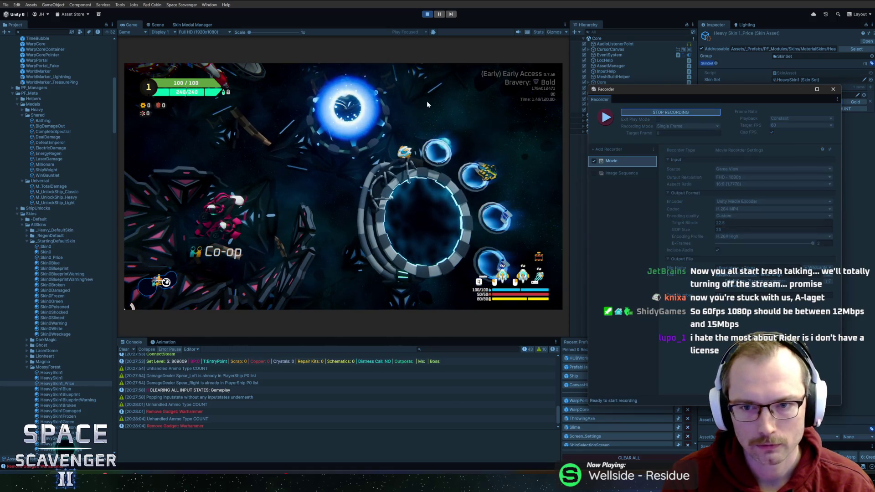
Start recording, open Skin Select, and try the heavy ship before returning to the light ship.
click(387, 108)
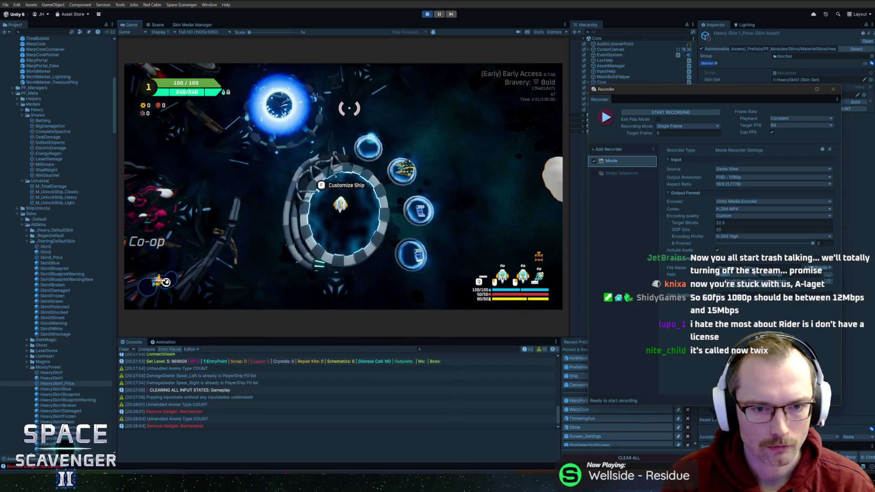
key(e)
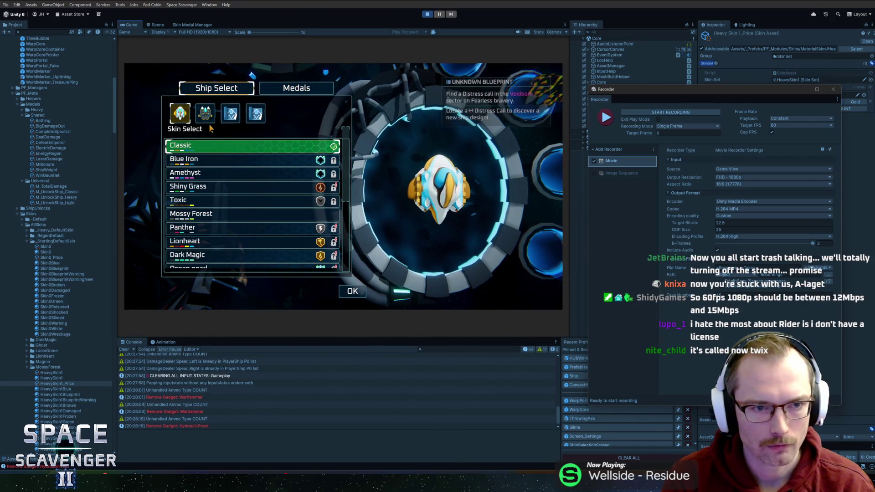
click(205, 114)
click(180, 114)
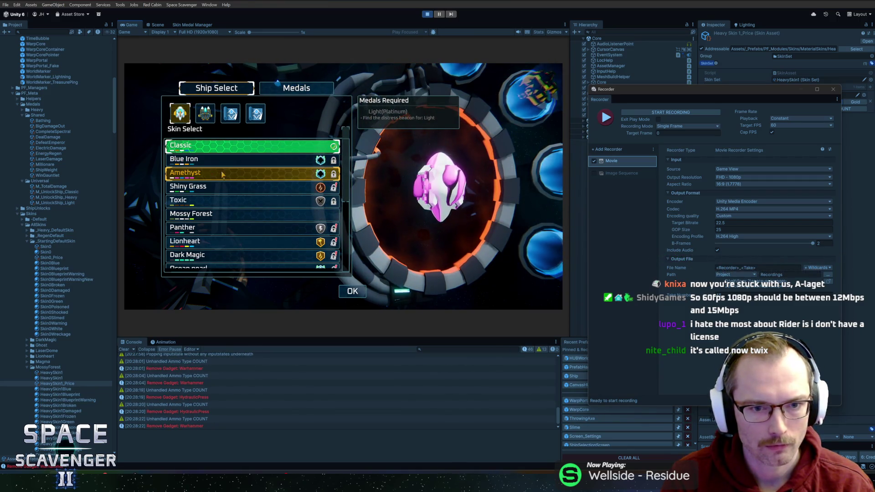
Apply the Shiny Grass, Panther, Lionheart and Ocean pearl skins in turn.
click(241, 187)
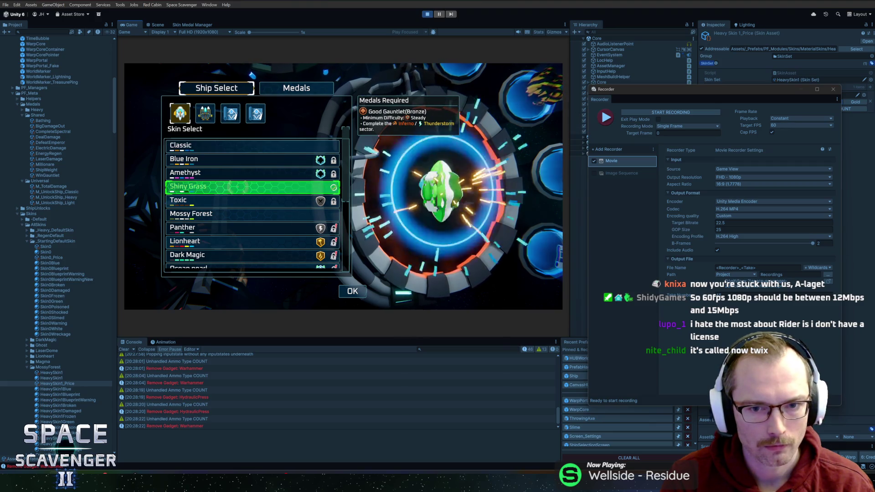
scroll(241, 211, down, 1)
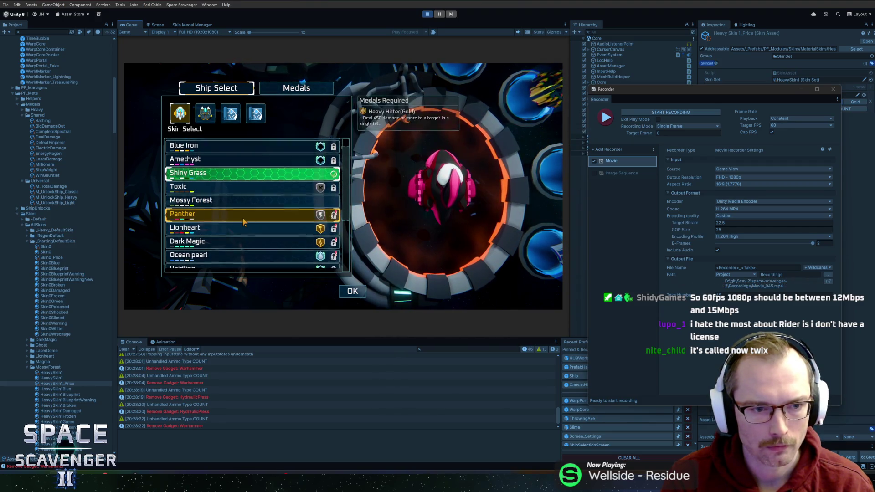
click(242, 215)
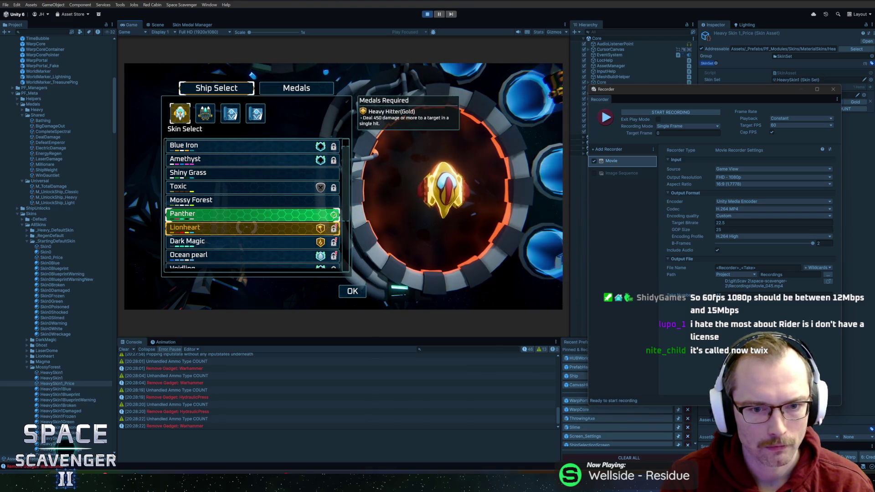
click(246, 228)
scroll(255, 230, down, 1)
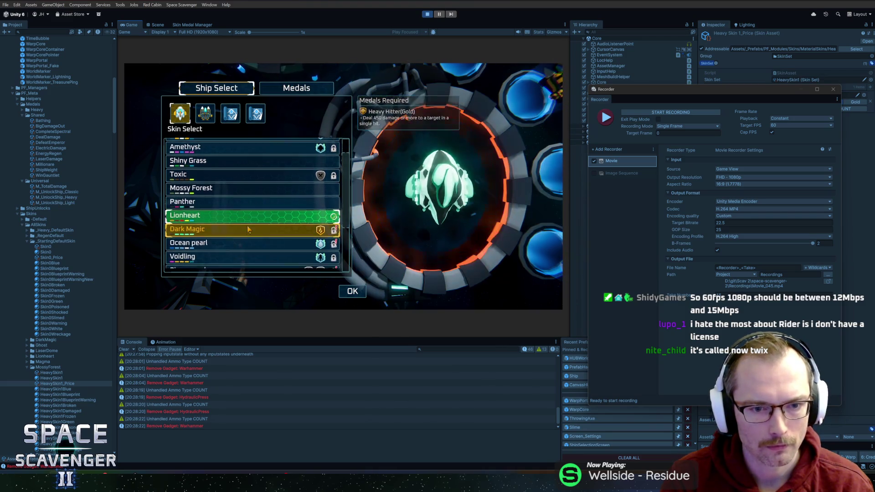
click(268, 247)
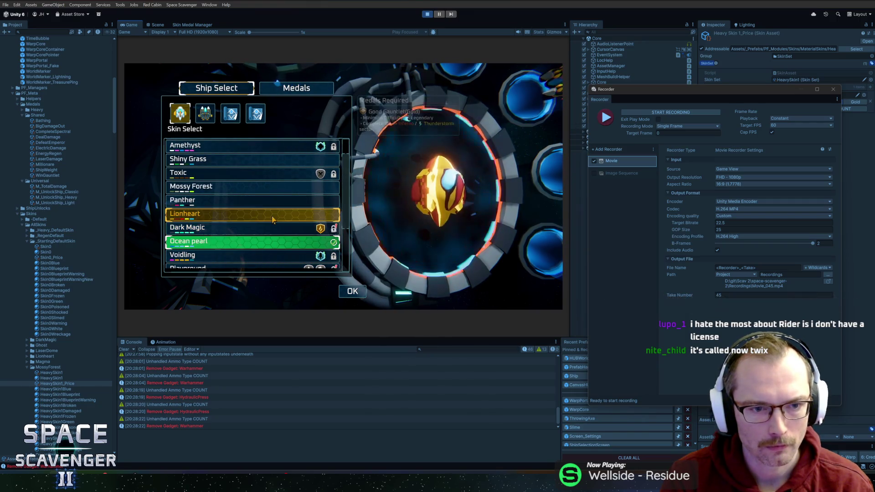
Cycle back through Panther and Dark Magic to Ocean pearl, capturing take 46 with F10.
click(267, 214)
click(266, 186)
click(268, 202)
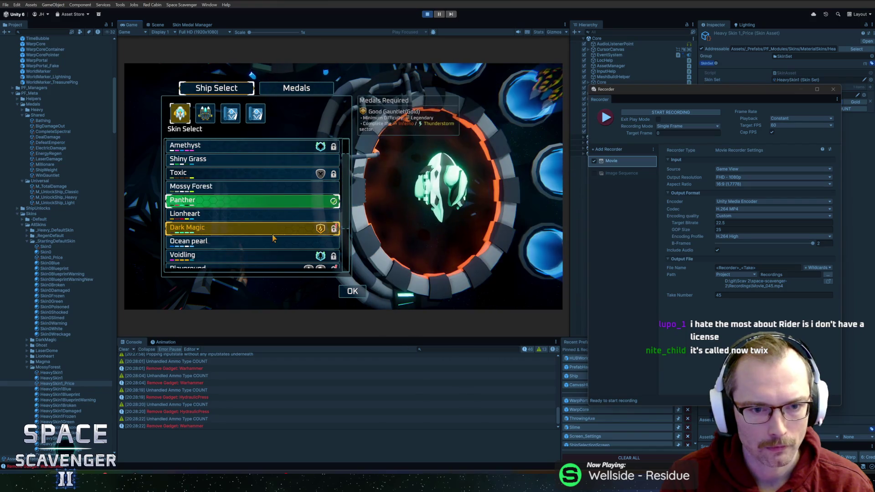
click(272, 232)
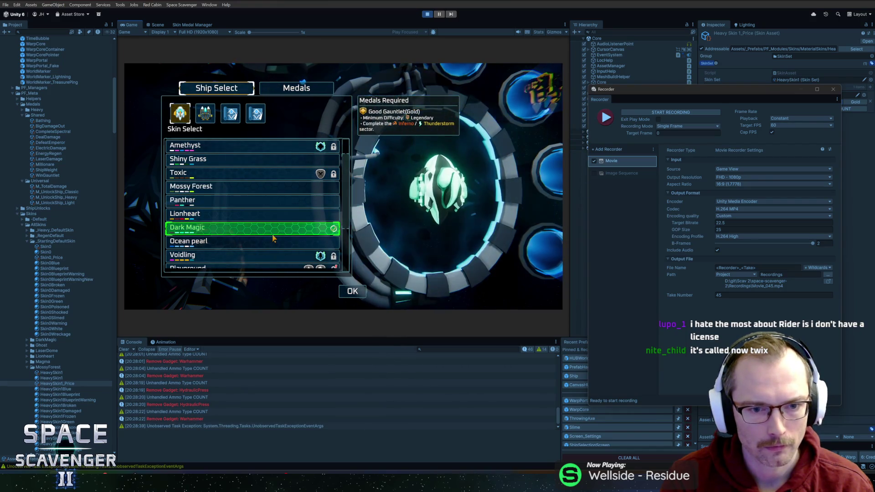
click(265, 248)
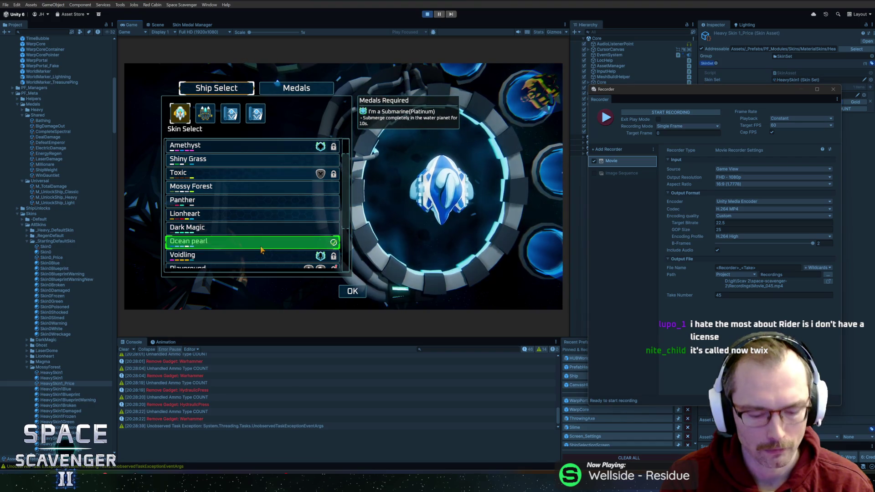
key(F10)
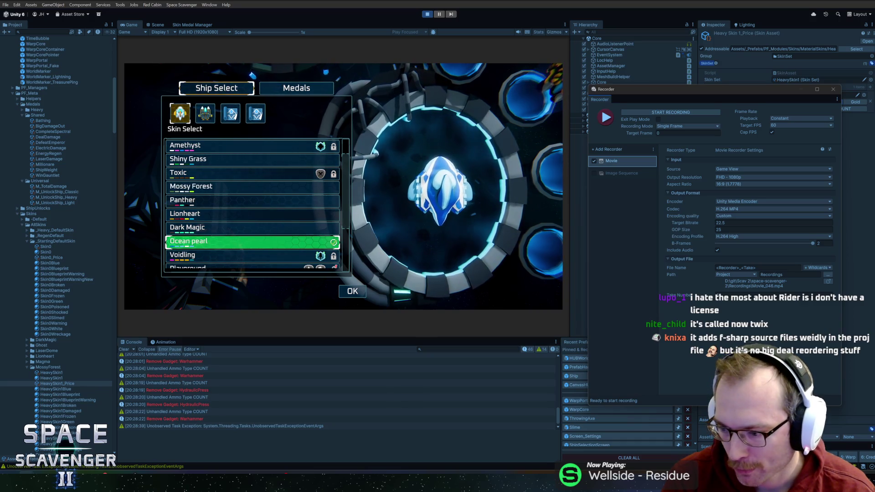
Launch DaVinci Resolve by searching 'davinci' from the Windows Start menu.
key(super)
text(davinci Resolve)
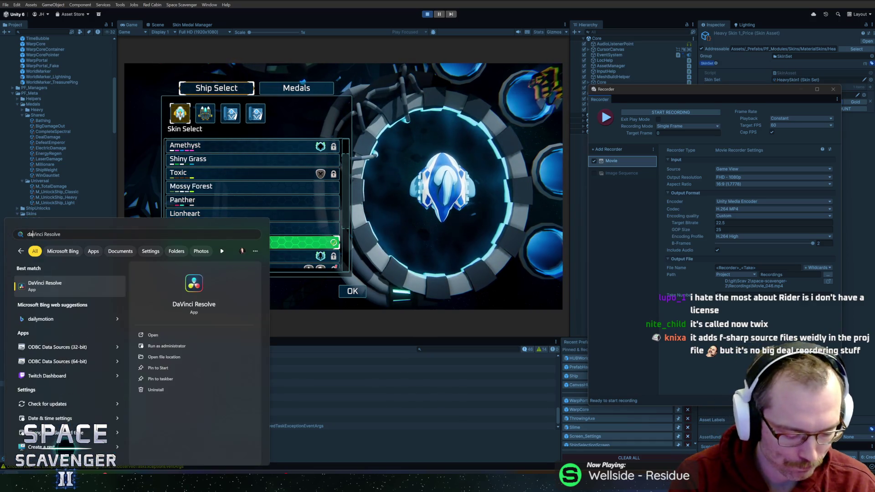
key(Return)
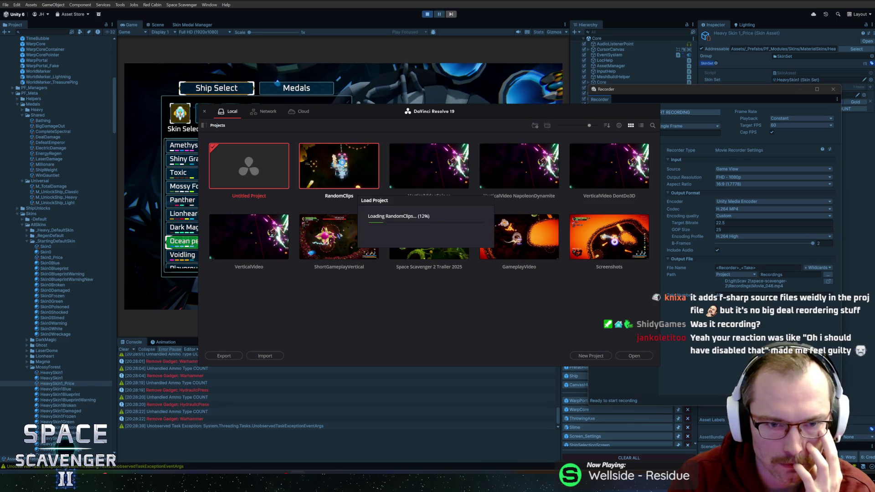
Open the RandomClips project and skip the software update notice.
double_click(342, 163)
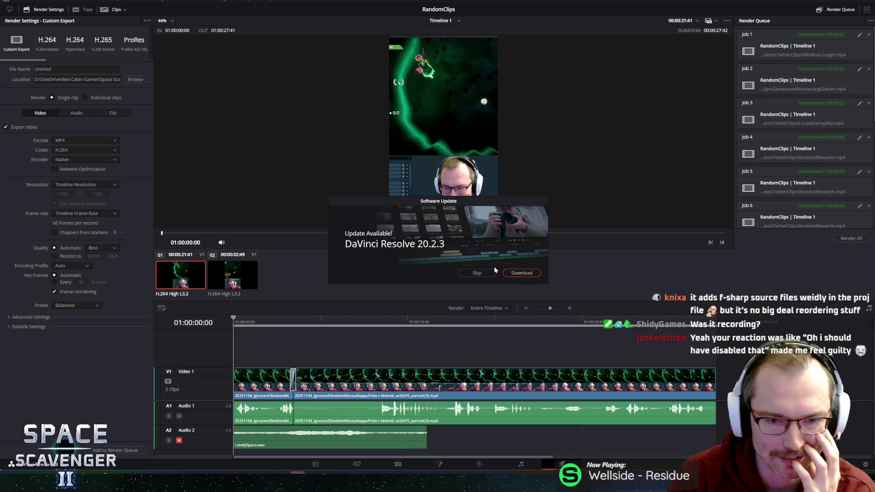
drag(433, 206, 427, 199)
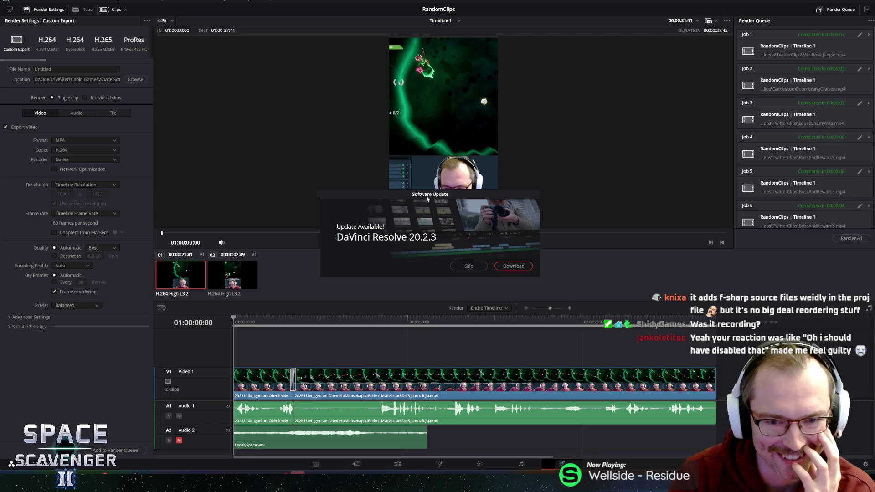
click(467, 267)
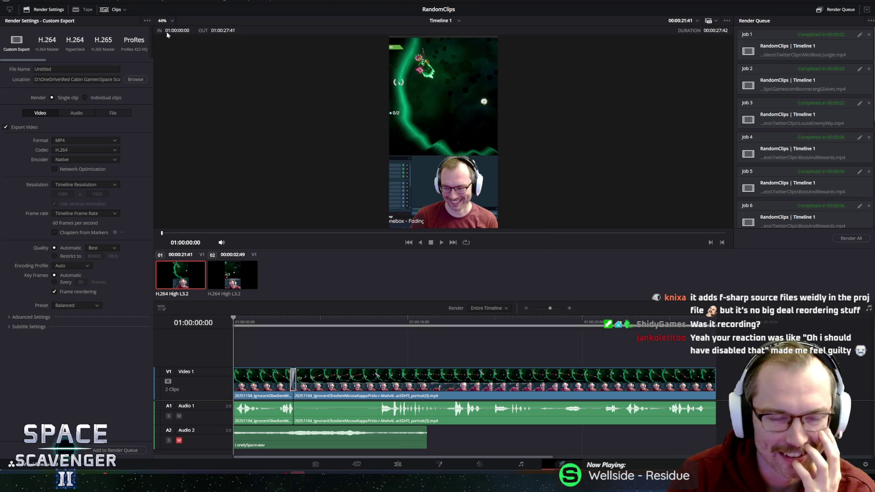
Browse the Edit, Timeline and Trim menus looking for the needed commands.
click(120, 1)
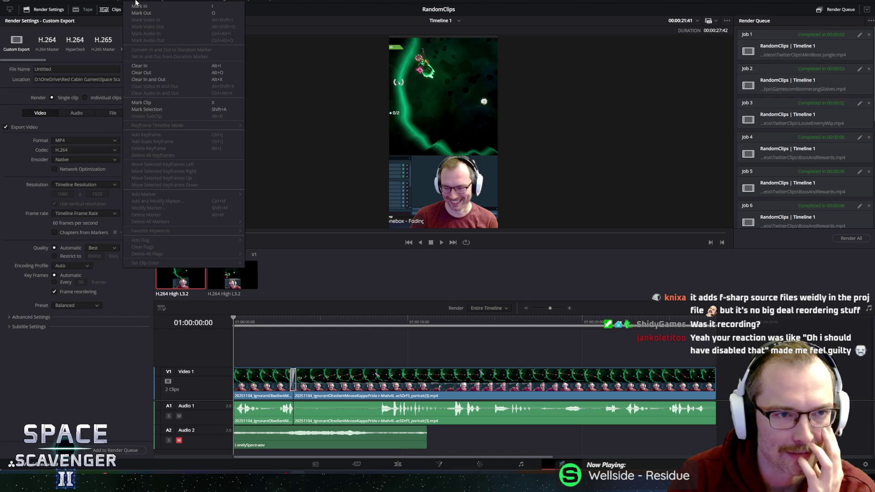
click(135, 2)
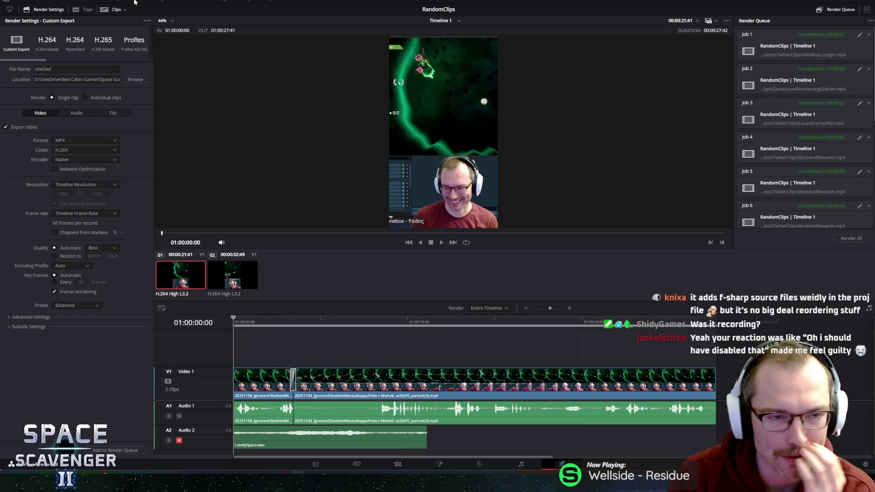
click(89, 2)
click(91, 1)
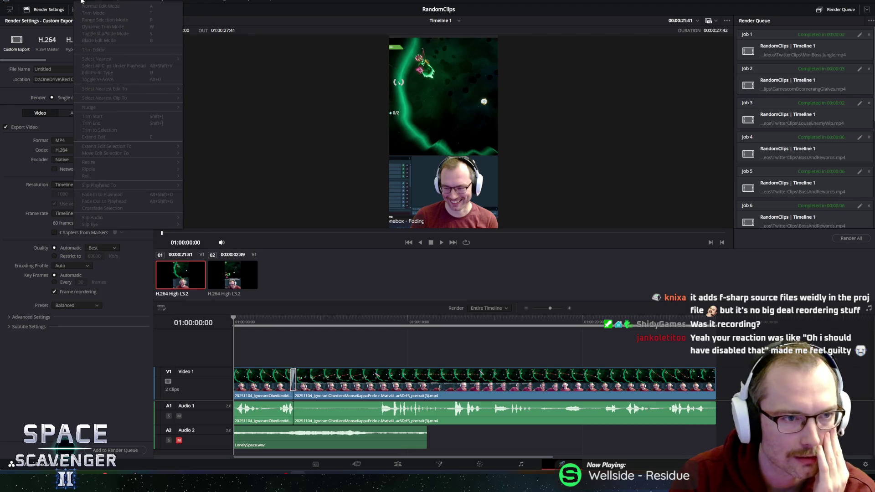
click(69, 2)
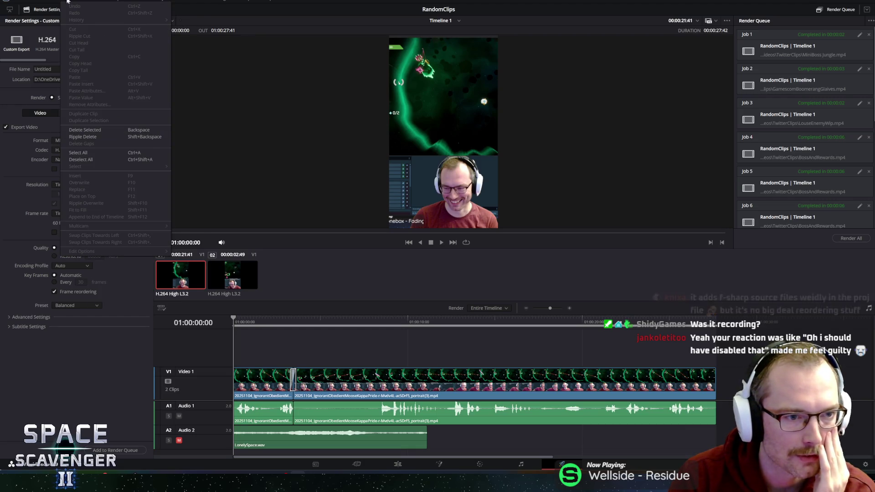
click(69, 1)
click(55, 1)
click(64, 1)
click(64, 1)
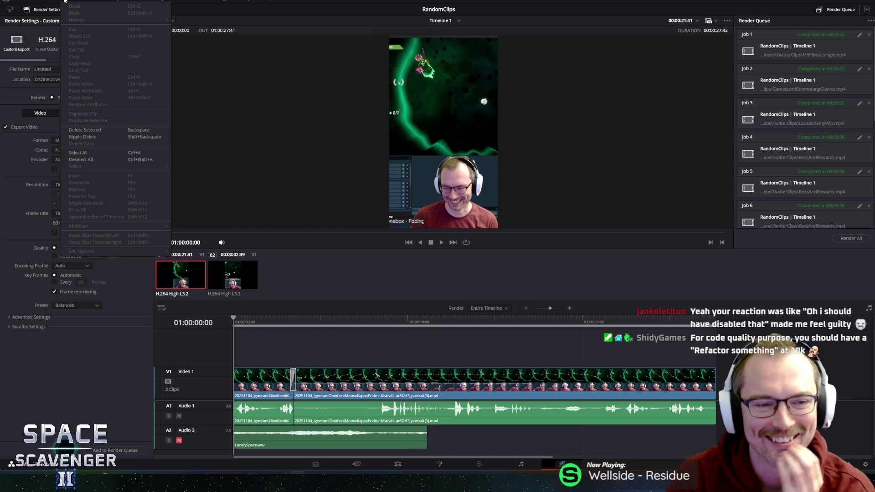
click(63, 1)
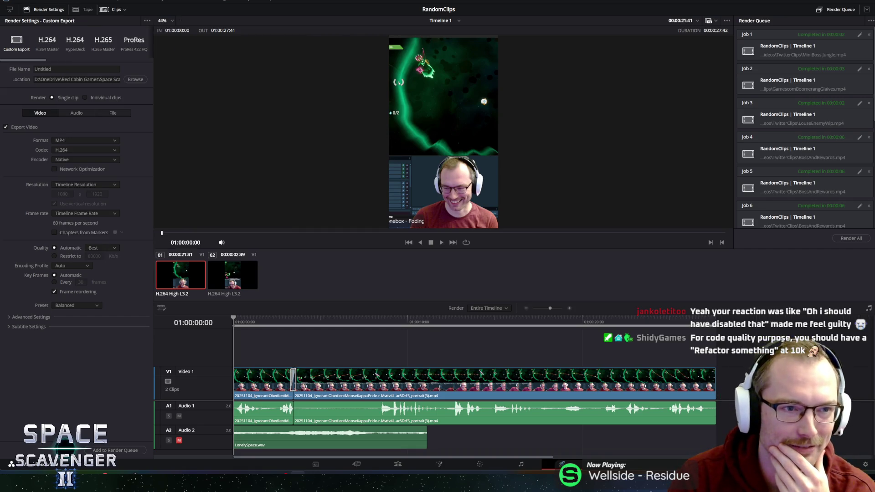
click(97, 1)
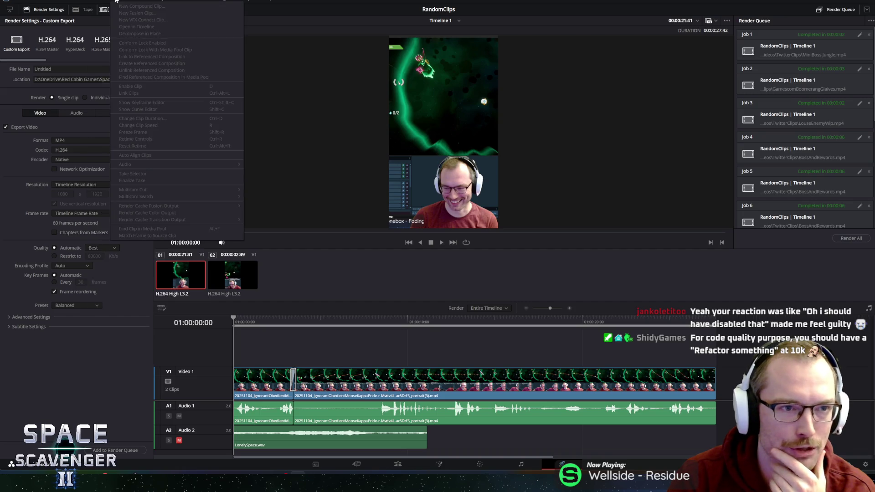
click(82, 1)
click(82, 1)
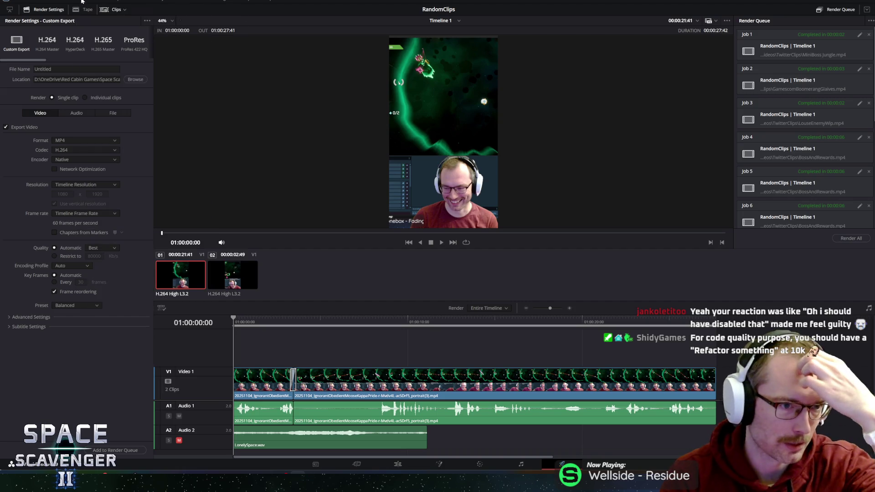
Switch from the render page through Cut to the Edit page.
click(356, 464)
click(398, 463)
click(92, 1)
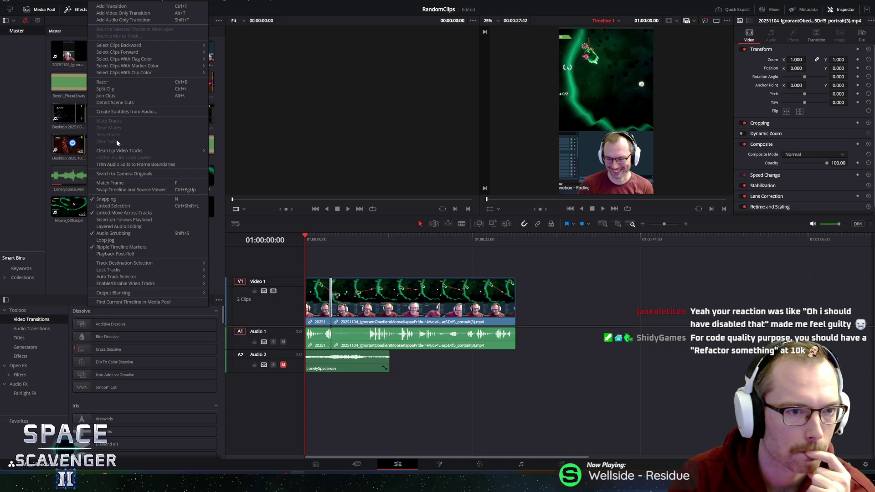
Look through the Trim menu and move over to the File menu.
click(92, 2)
click(78, 1)
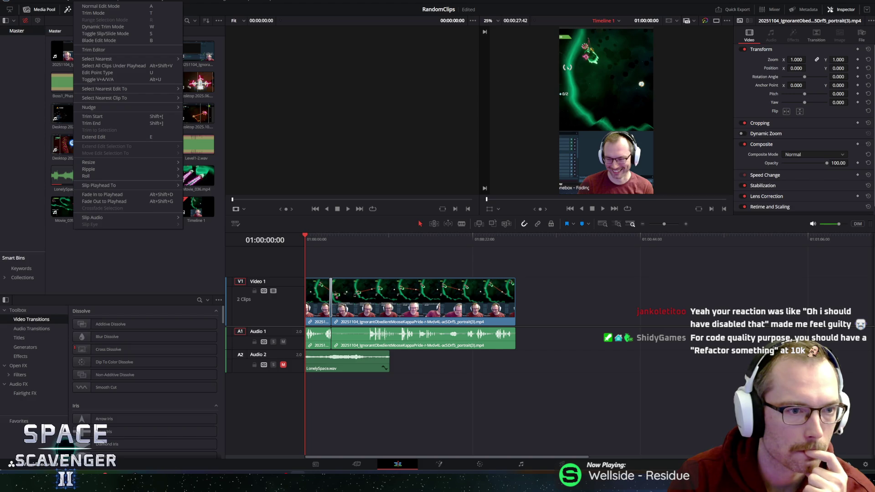
mouse_move(68, 2)
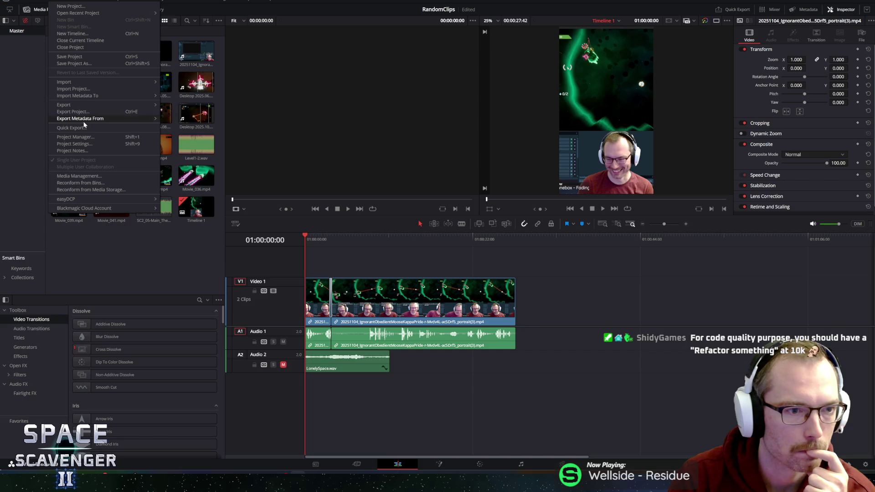
In Project Settings, enter a custom 1920 x 1080 timeline resolution, confirming it reads 1920 x 1080 HD.
click(82, 144)
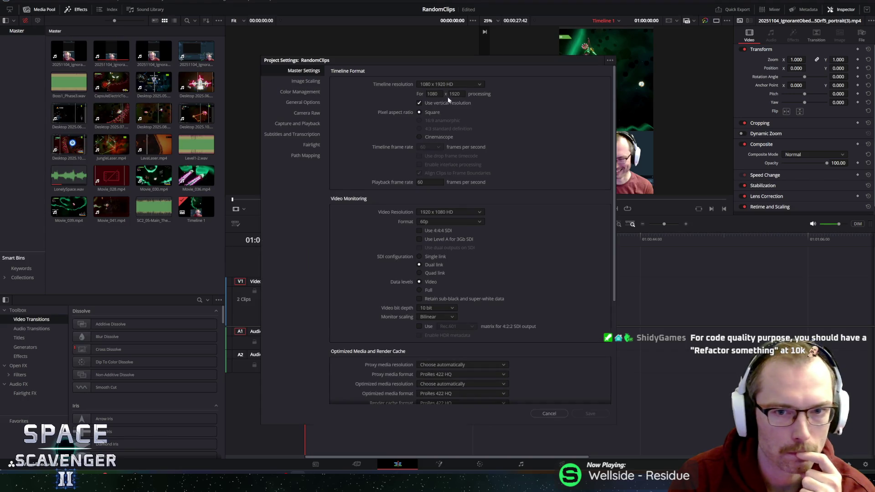
click(476, 85)
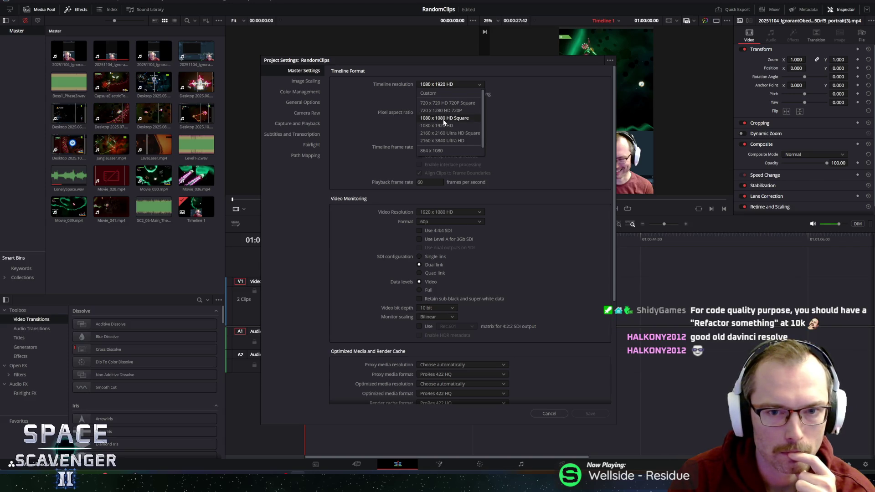
scroll(443, 125, down, 1)
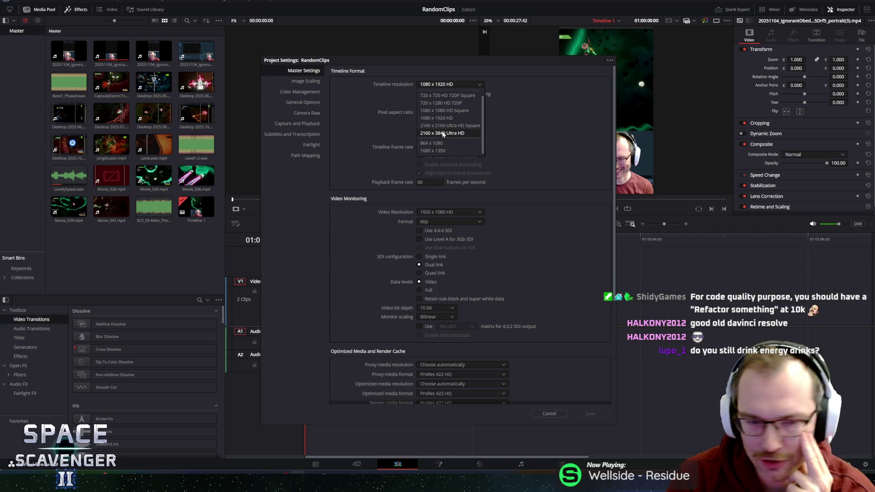
scroll(458, 123, up, 1)
click(437, 95)
key(Tab)
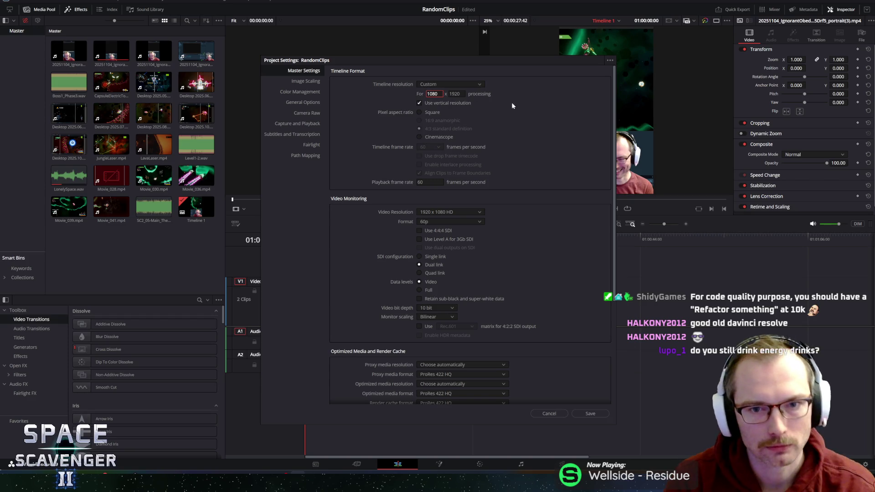
text(1920)
key(Tab)
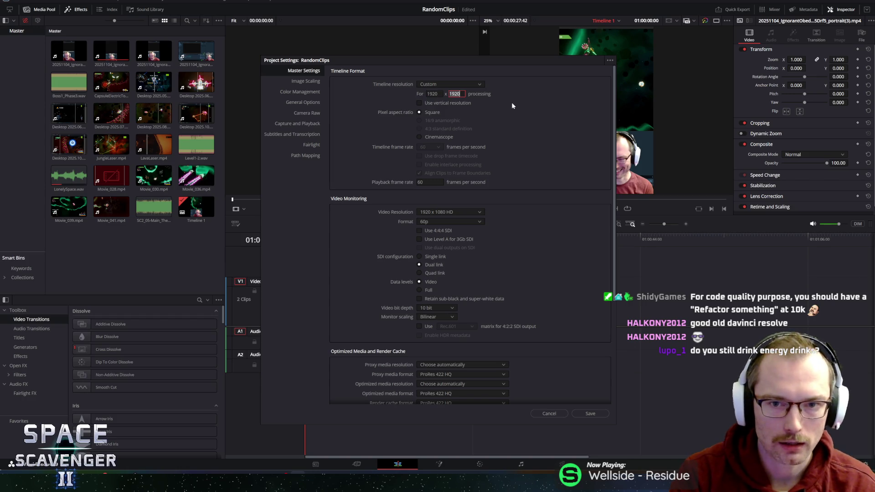
text(1080)
key(Return)
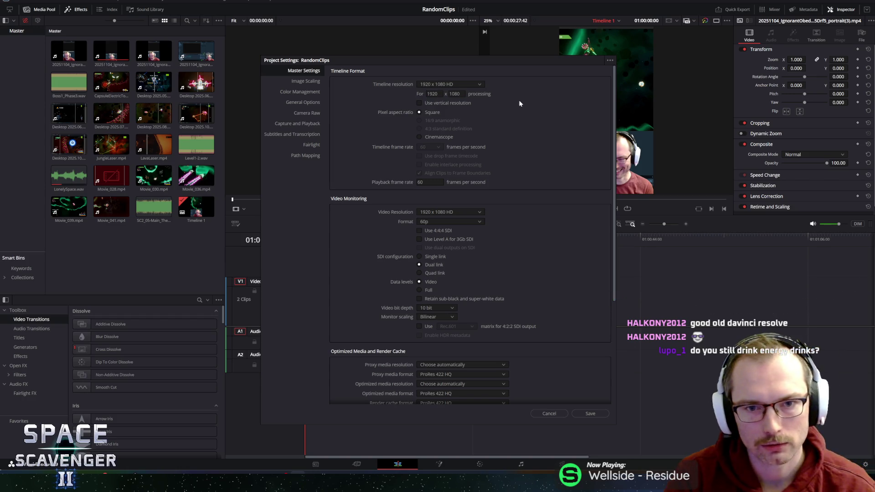
click(478, 86)
click(495, 88)
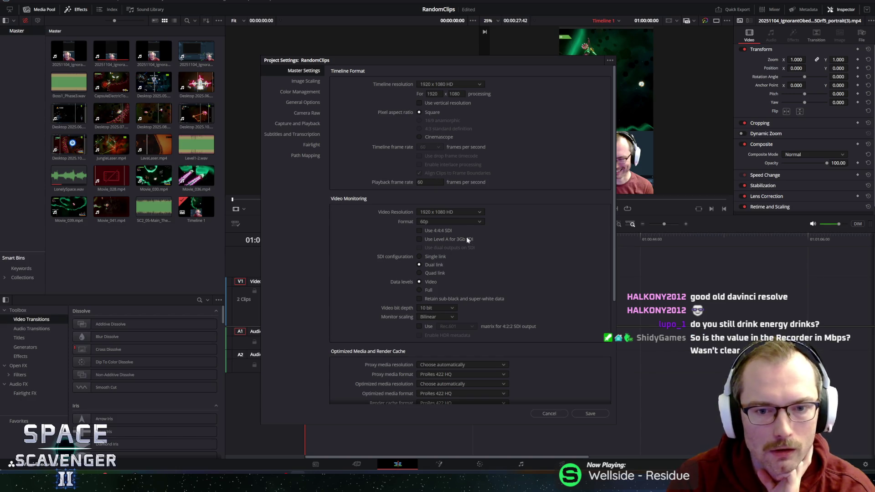
Save the project settings, import Movie_045.mp4, and delete the gameplay clips from the timeline.
click(596, 415)
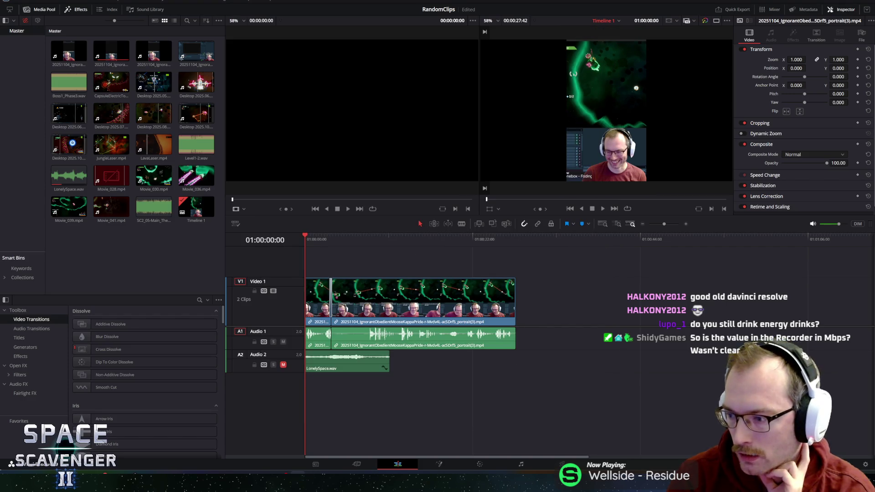
drag(313, 271, 218, 273)
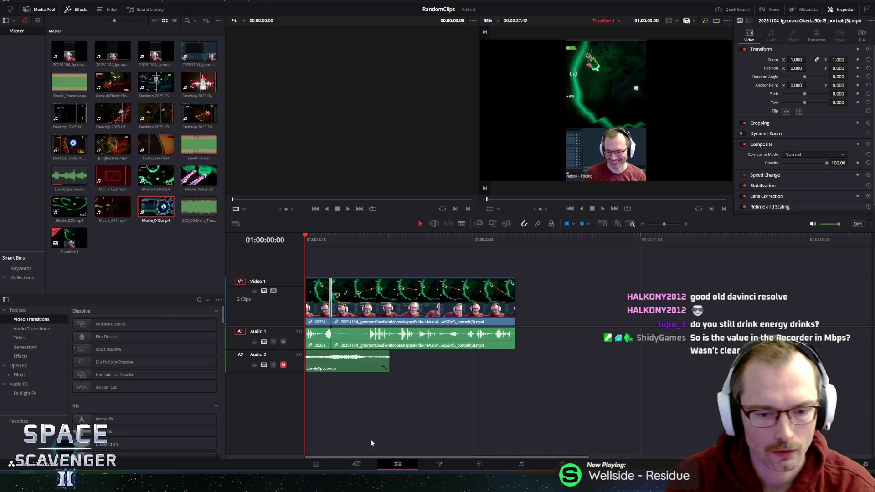
drag(520, 283, 306, 324)
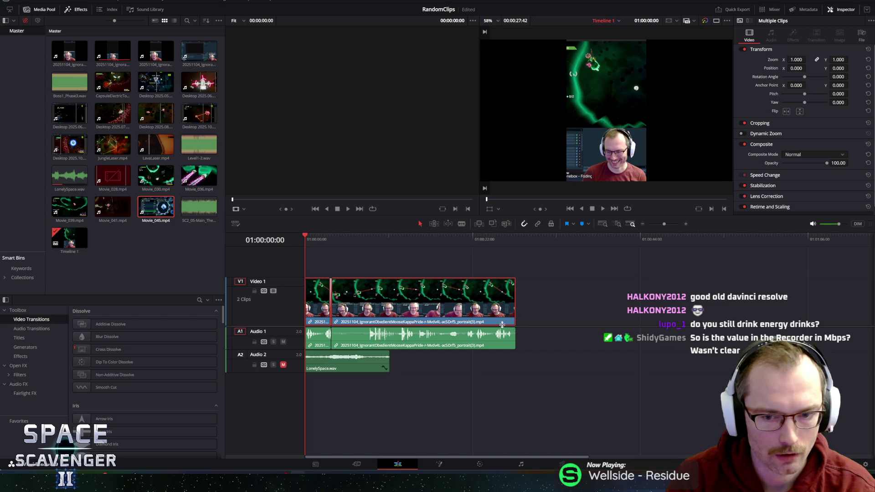
key(Delete)
drag(400, 304, 306, 349)
key(Delete)
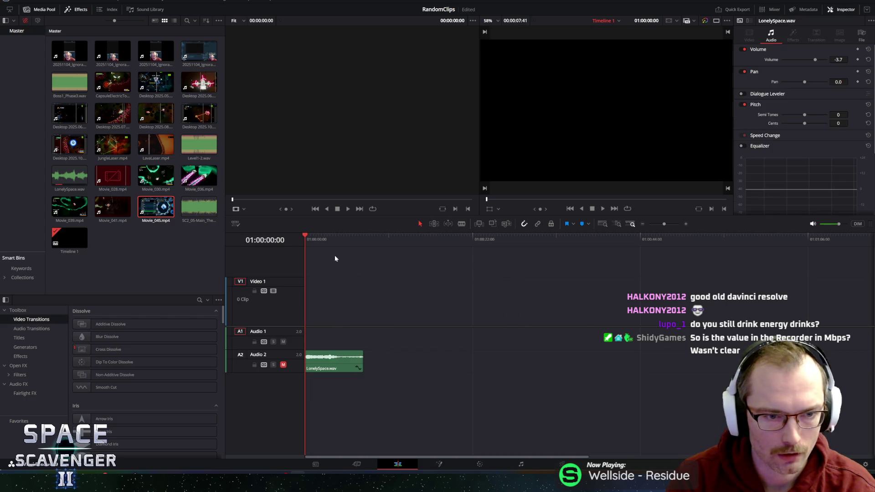
key(ctrl+z)
key(ctrl+z)
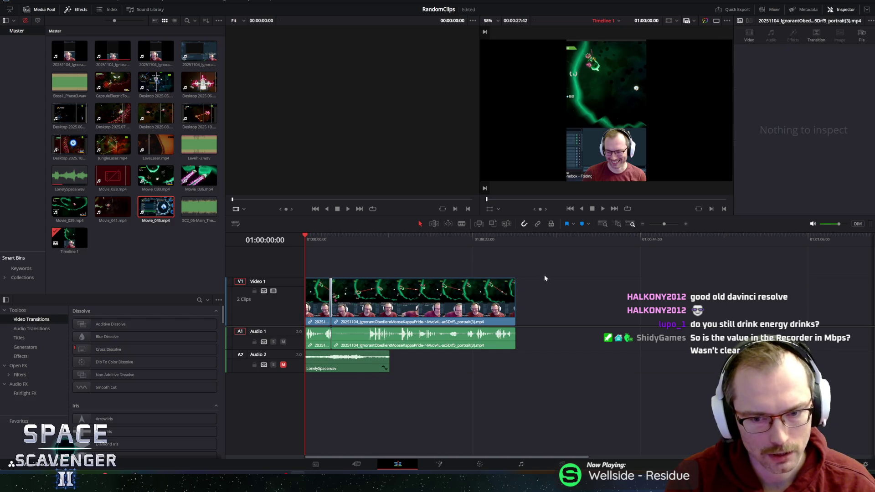
key(Delete)
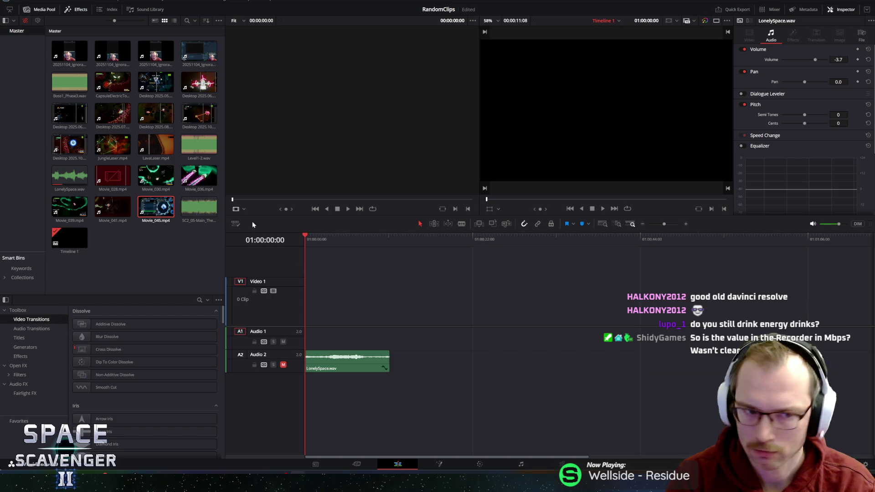
Play the timeline, test-drop Movie_045 on Video 1, remove it, and open it in VLC.
click(323, 238)
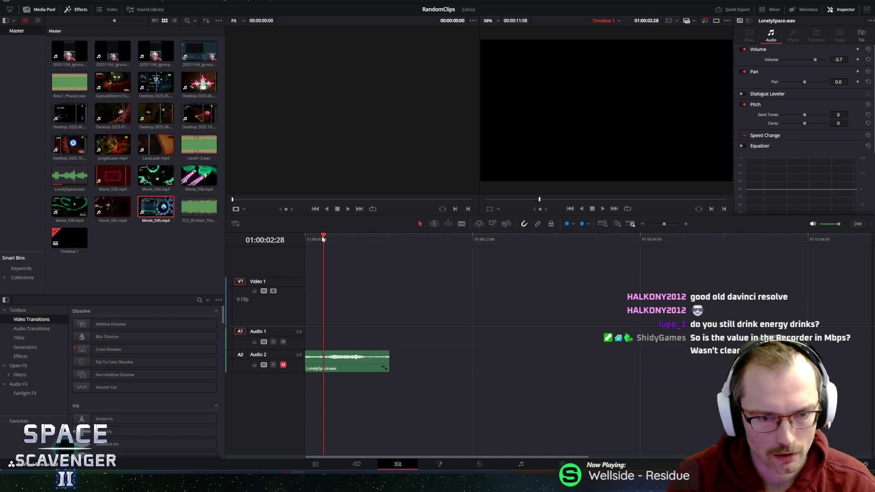
drag(323, 238, 307, 238)
key(space)
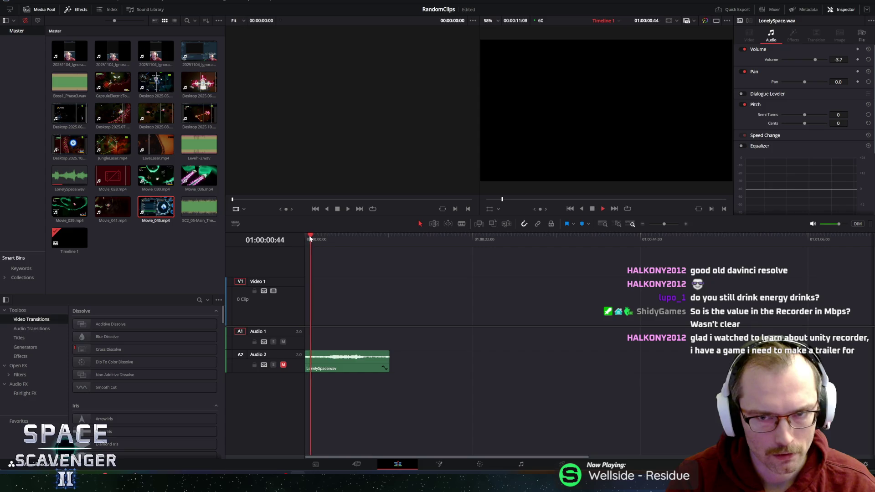
double_click(156, 210)
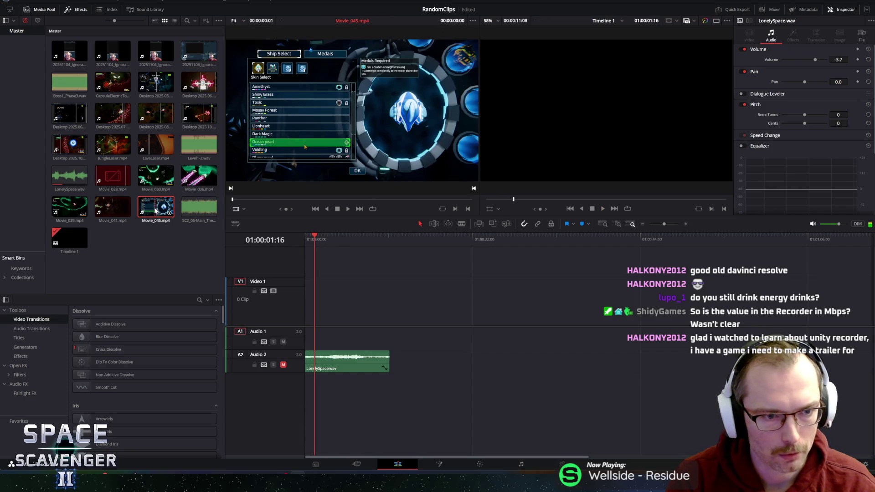
mouse_move(156, 210)
mouse_down()
mouse_move(319, 314)
mouse_move(322, 341)
mouse_move(333, 320)
mouse_move(325, 306)
mouse_up()
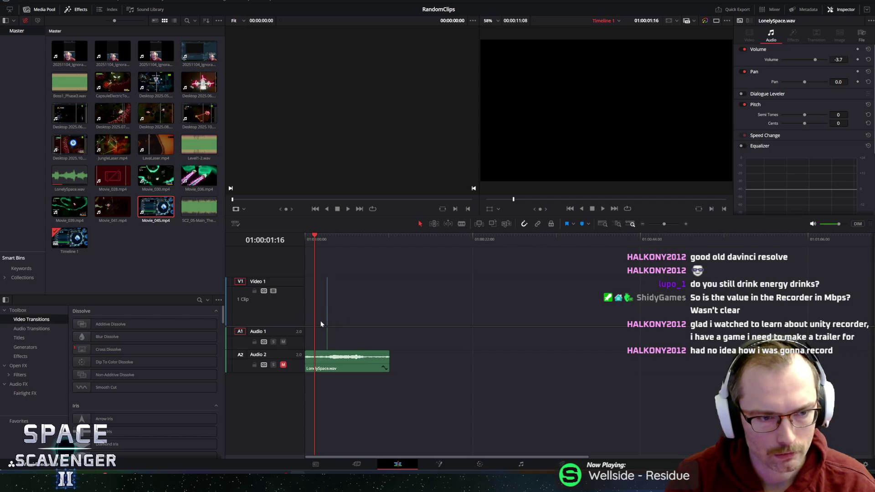
key(ctrl+equal)
key(ctrl+equal)
key(ctrl+equal)
key(ctrl+equal)
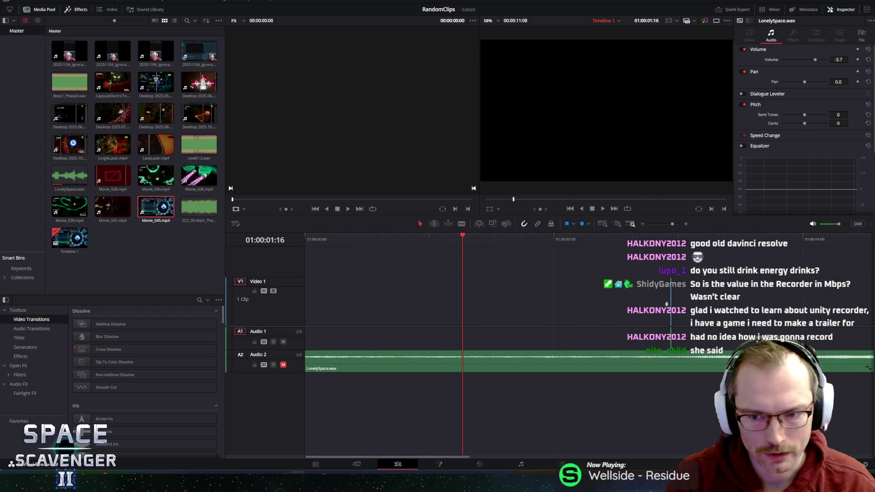
click(669, 306)
key(Delete)
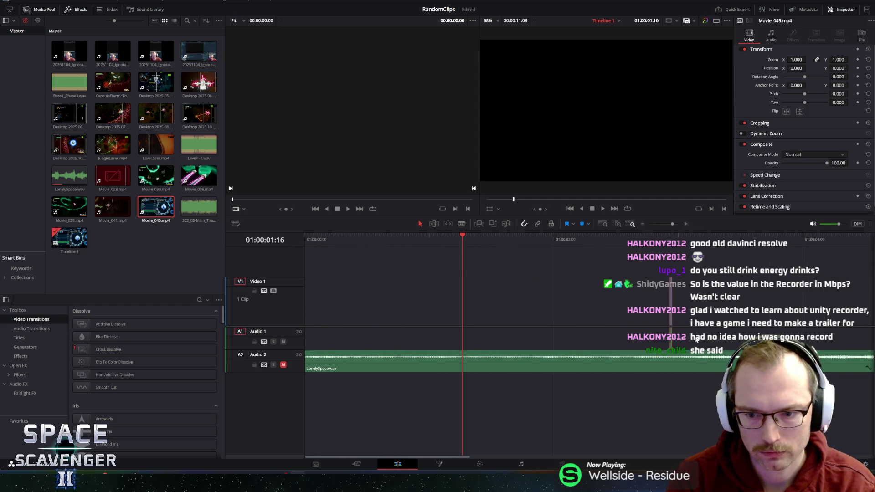
double_click(141, 212)
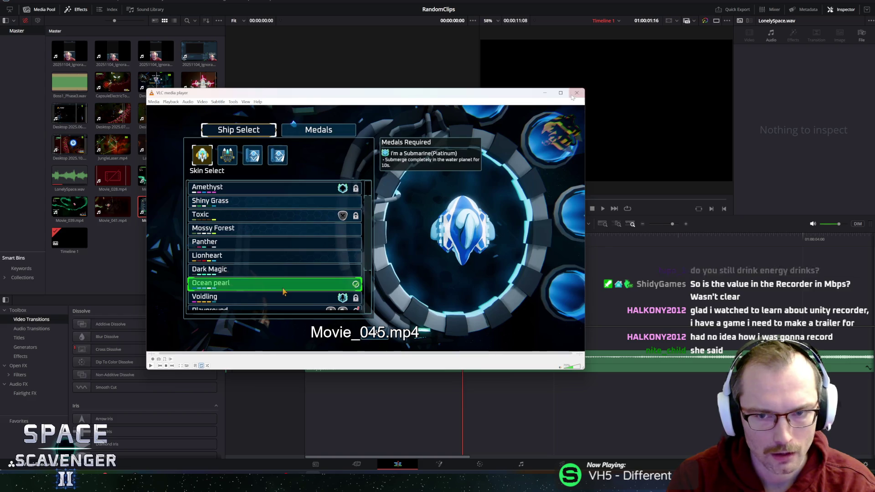
Close VLC after previewing Movie_045 and Movie_044, and return to the Unity Editor.
click(576, 93)
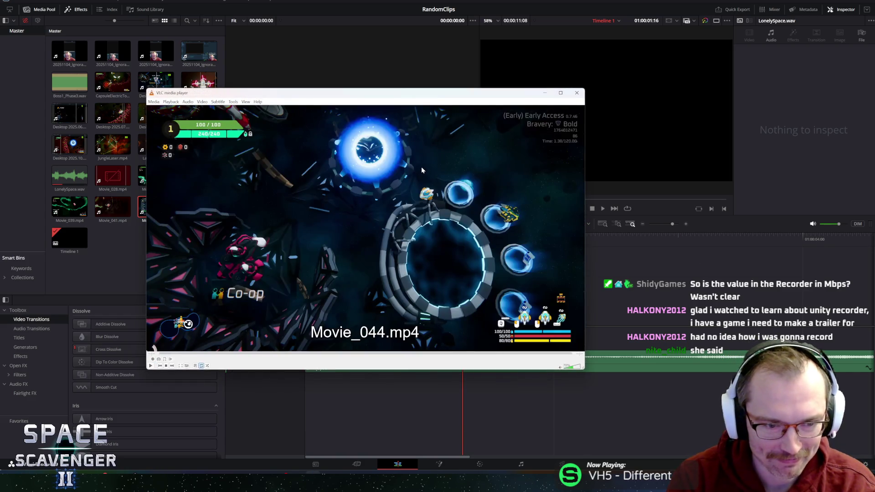
click(576, 93)
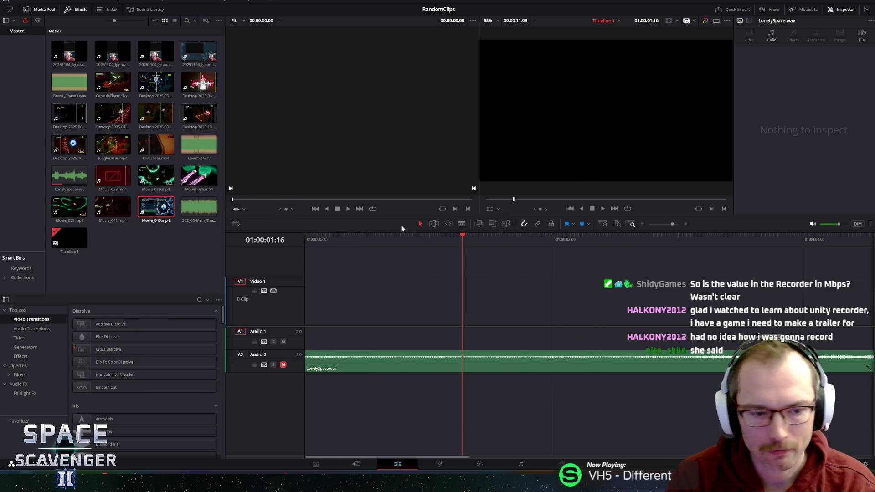
key(alt+Tab)
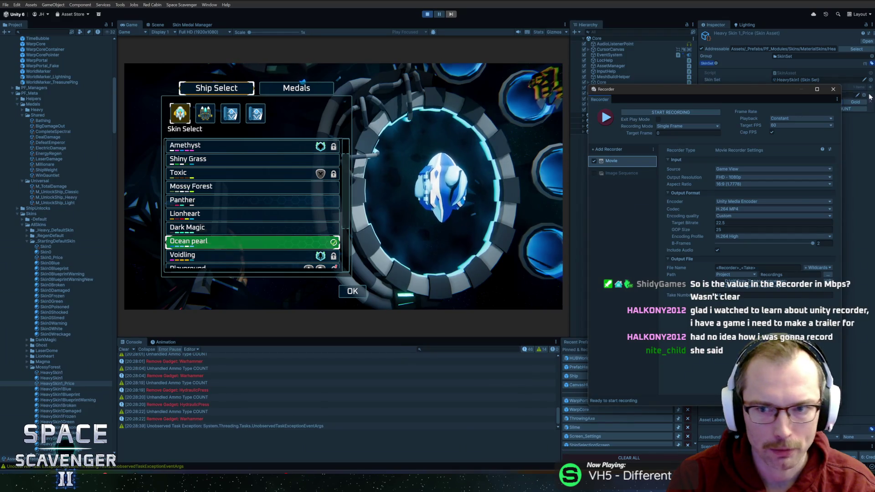
Close the Ship Select panel, stop Unity play mode, and switch to Rider.
click(439, 92)
key(Escape)
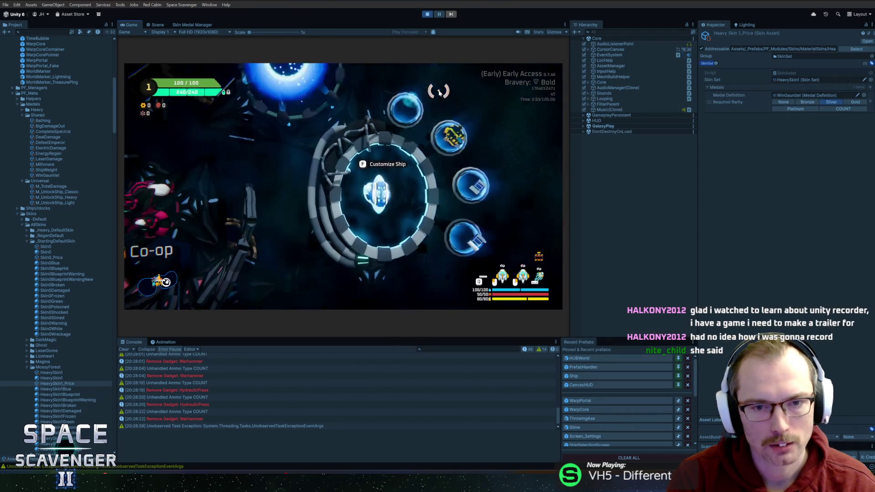
click(428, 15)
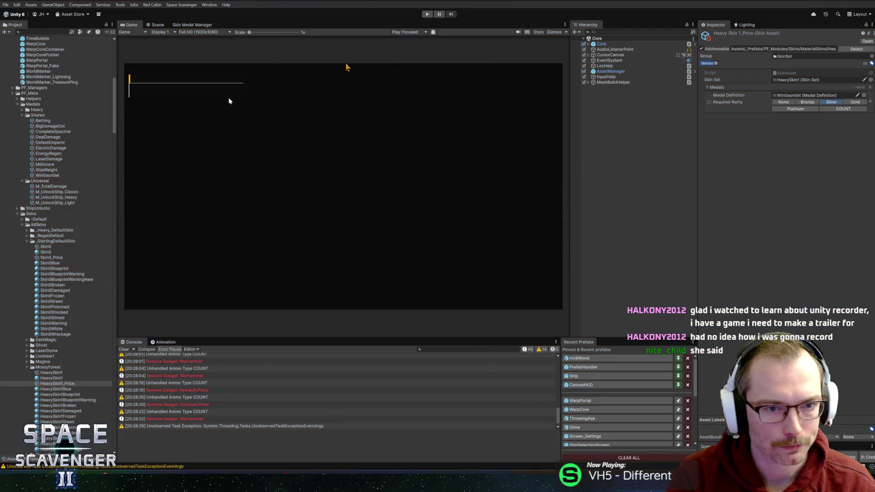
key(alt+Tab)
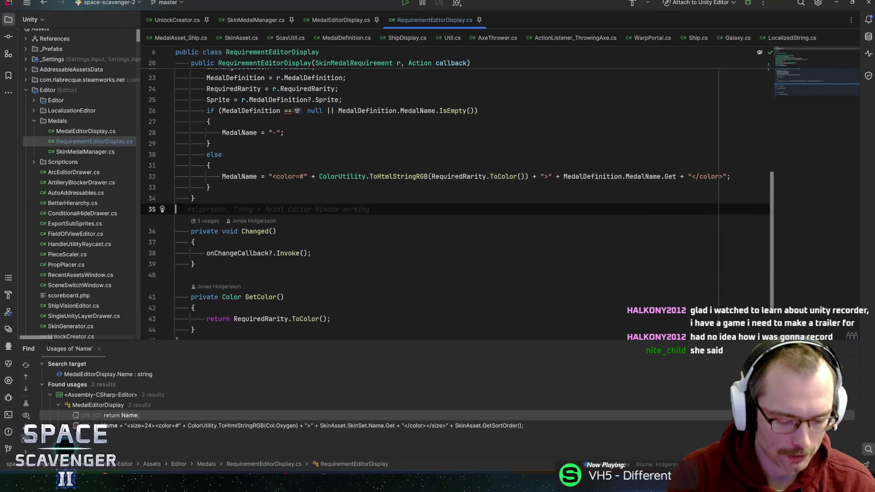
Open ConsoleHelper.cs and find the 'resetskins' console command.
key(shift)
key(shift)
text(medal)
key(Escape)
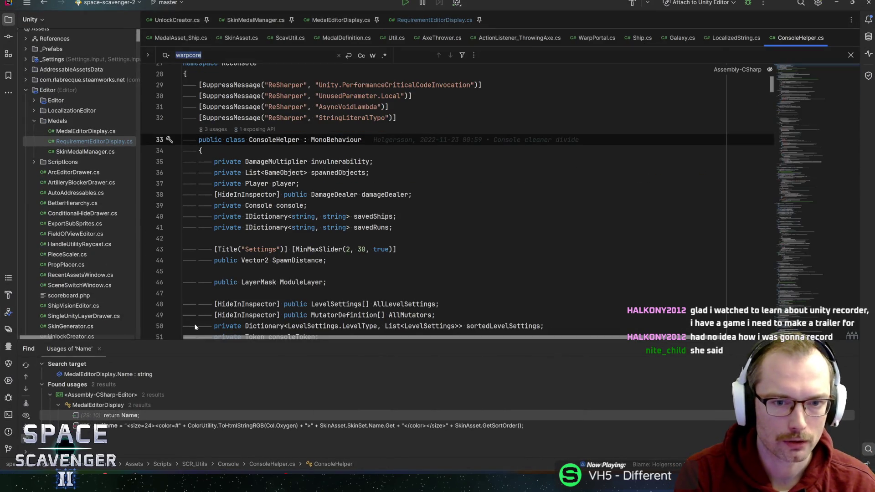
key(ctrl+f)
text(resetskins)
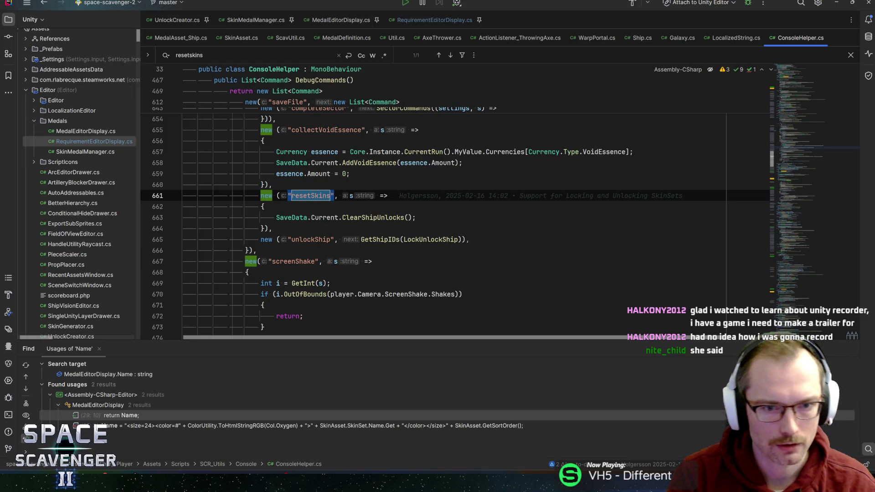
Follow ClearShipUnlocks into SaveData.cs, then UnlockedCapsules and the decompiled List Clear method.
ctrl+click(364, 217)
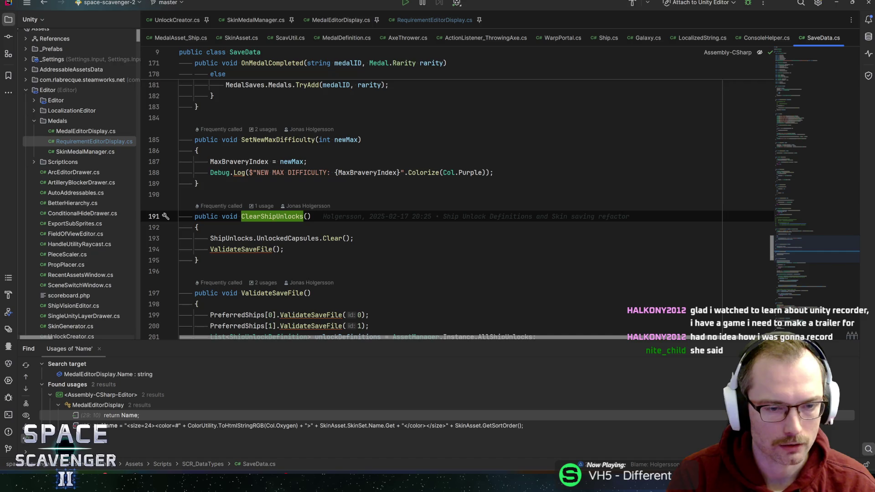
mouse_move(291, 238)
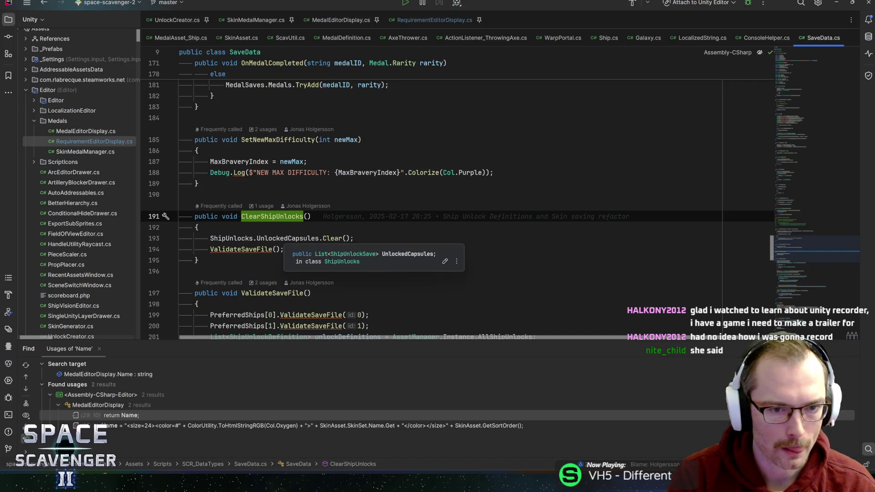
mouse_move(230, 238)
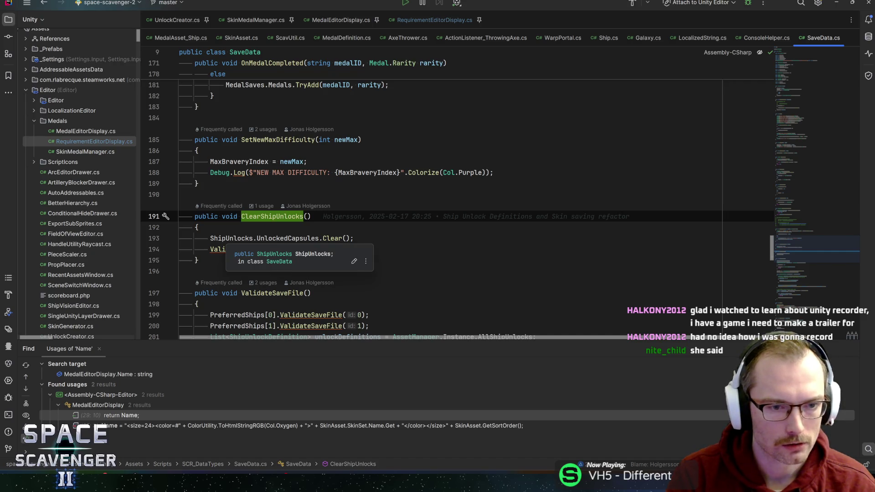
ctrl+click(304, 238)
key(ctrl+alt+Left)
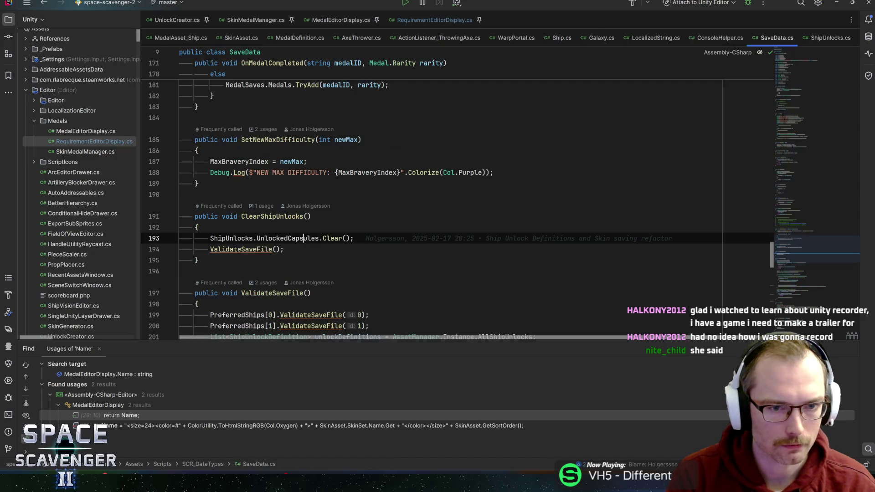
ctrl+click(332, 240)
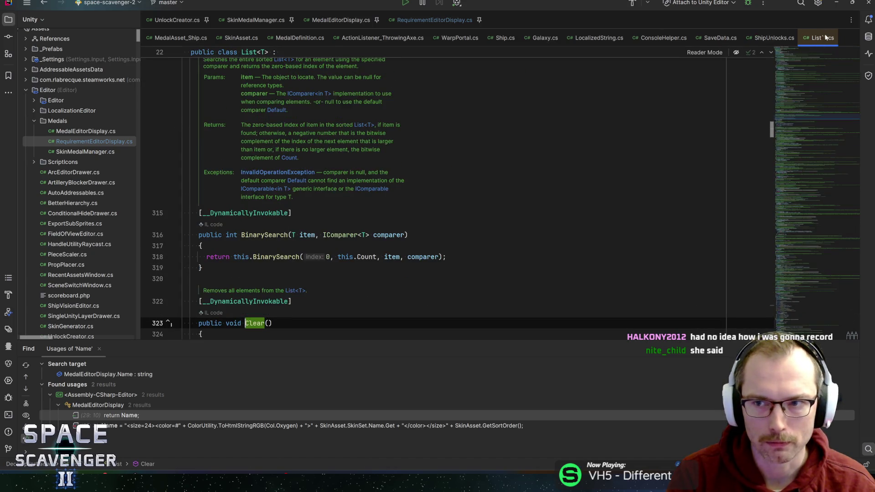
Look up the UnlockedCapsules declaration in ShipUnlocks.cs, then return to ClearShipUnlocks in SaveData.cs.
key(ctrl+alt+Left)
key(ctrl+alt+Left)
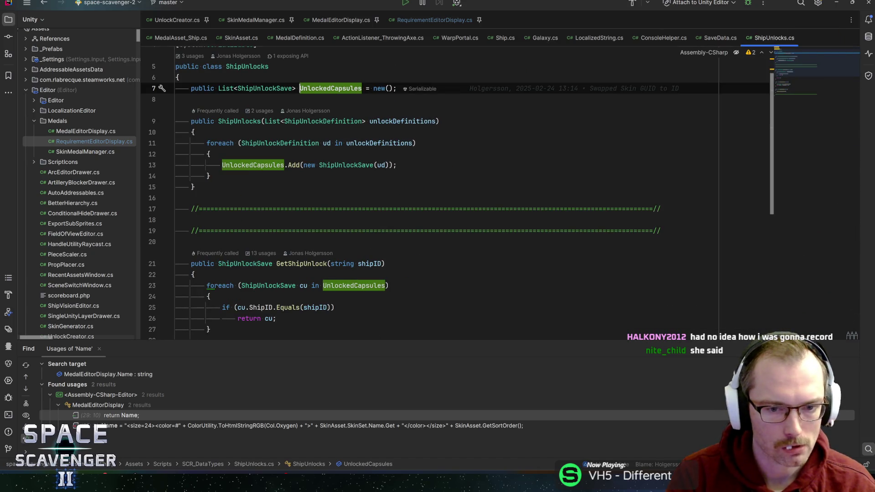
click(389, 285)
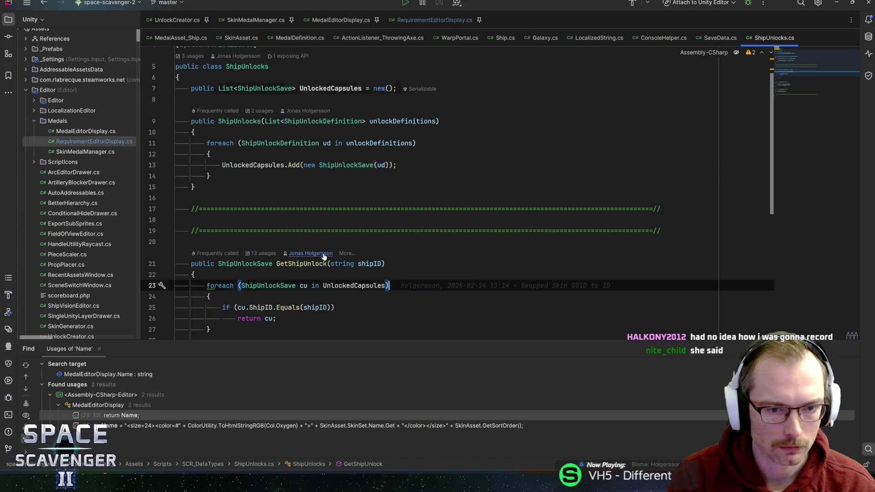
key(ctrl+b)
key(ctrl+alt+Left)
key(ctrl+alt+Left)
key(ctrl+alt+Left)
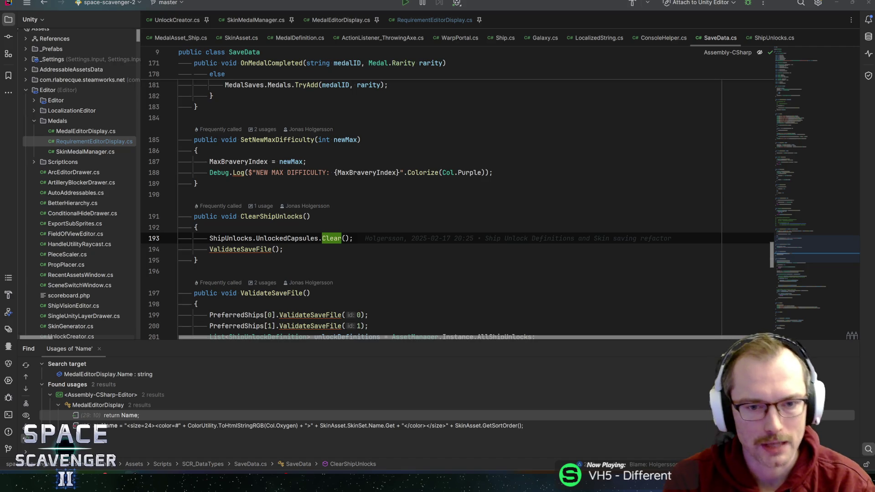
click(353, 239)
key(Down)
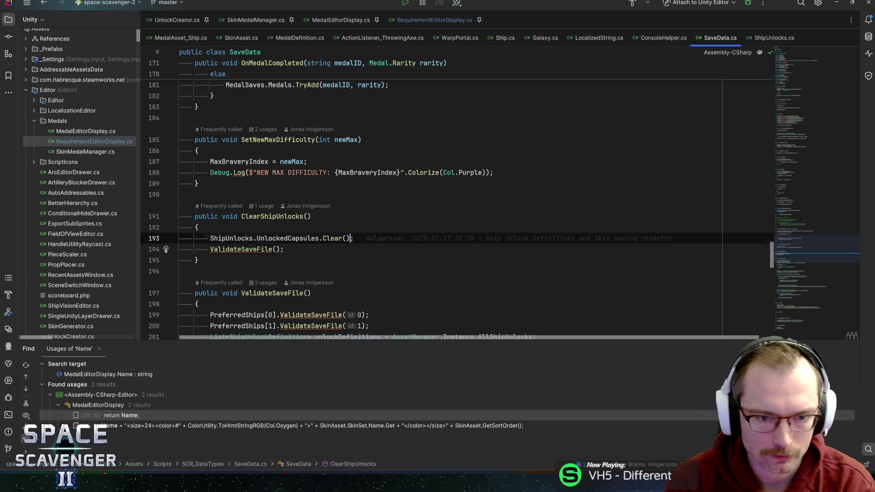
key(Up)
key(Up)
key(Down)
key(Down)
key(Up)
key(Up)
key(Up)
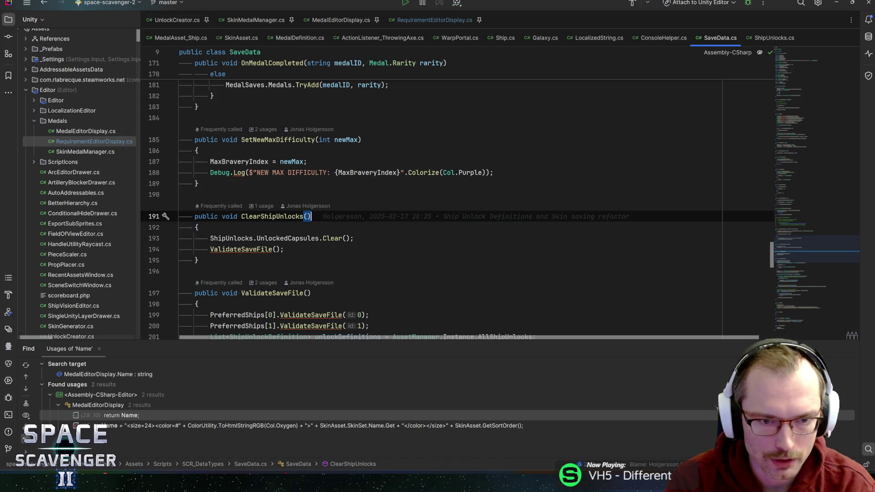
key(Down)
key(Down)
key(Up)
key(Down)
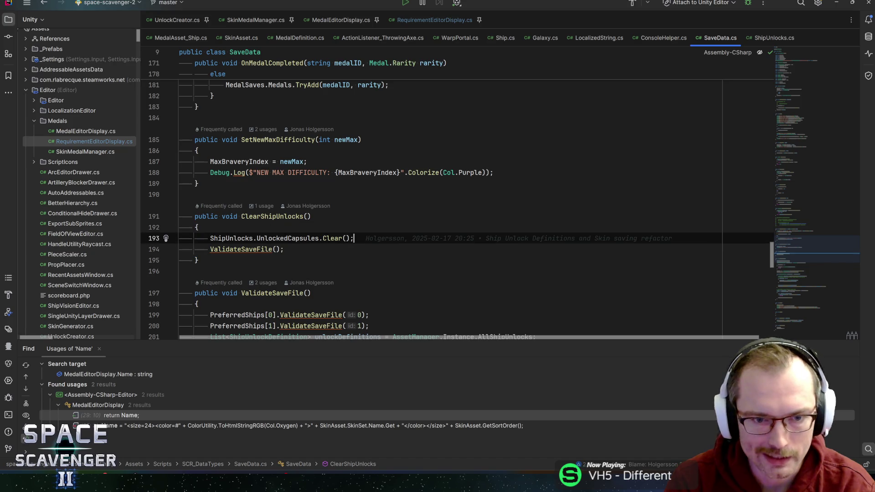
key(Down)
drag(341, 239, 273, 249)
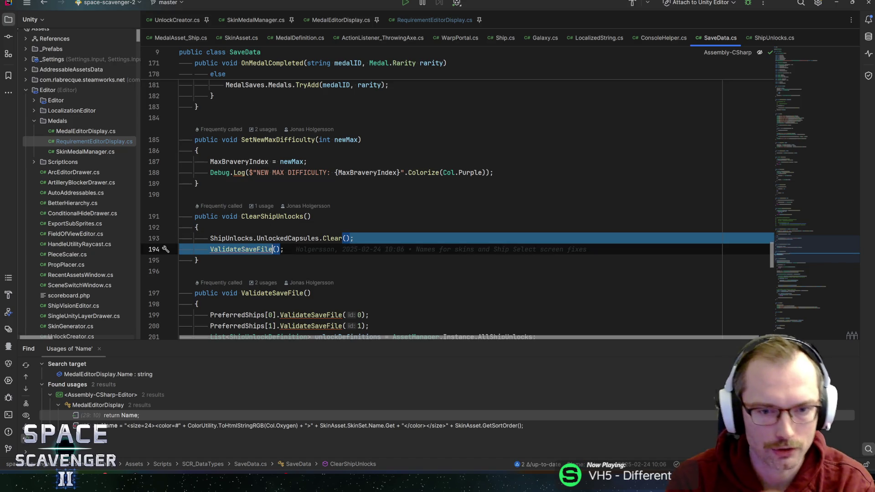
key(Up)
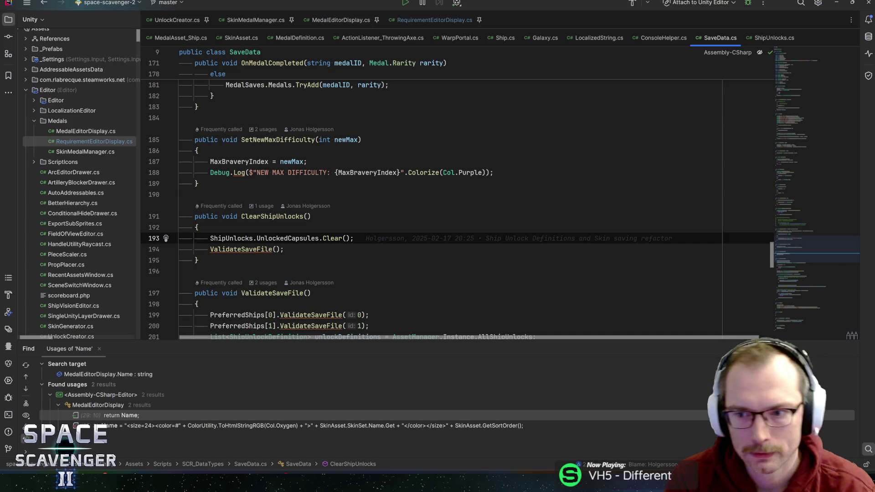
scroll(800, 239, up, 2)
scroll(802, 247, down, 2)
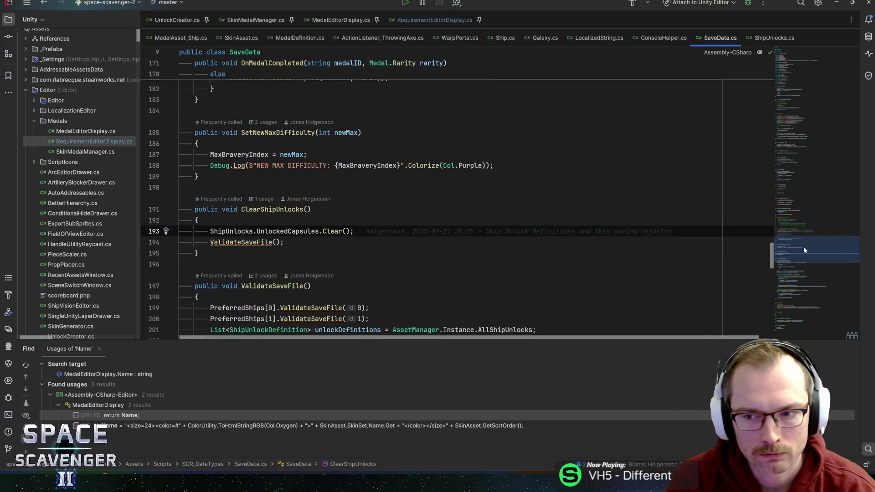
scroll(808, 249, down, 1)
scroll(807, 250, up, 1)
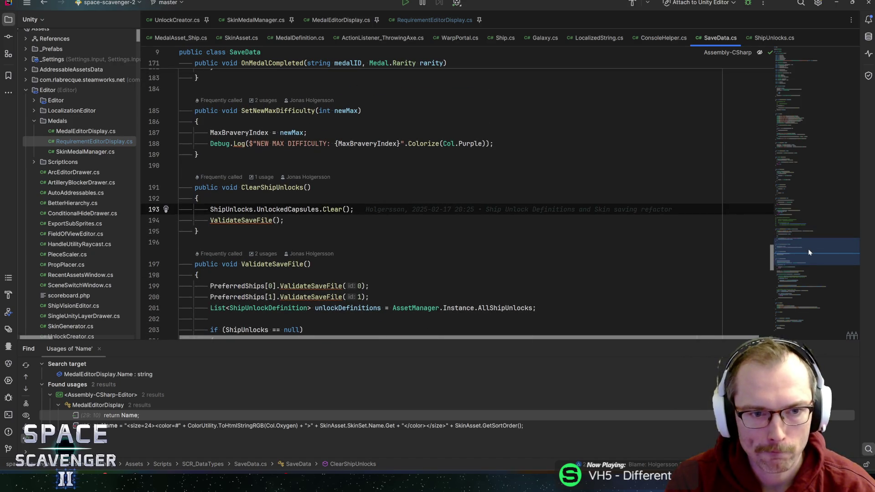
ctrl+click(258, 223)
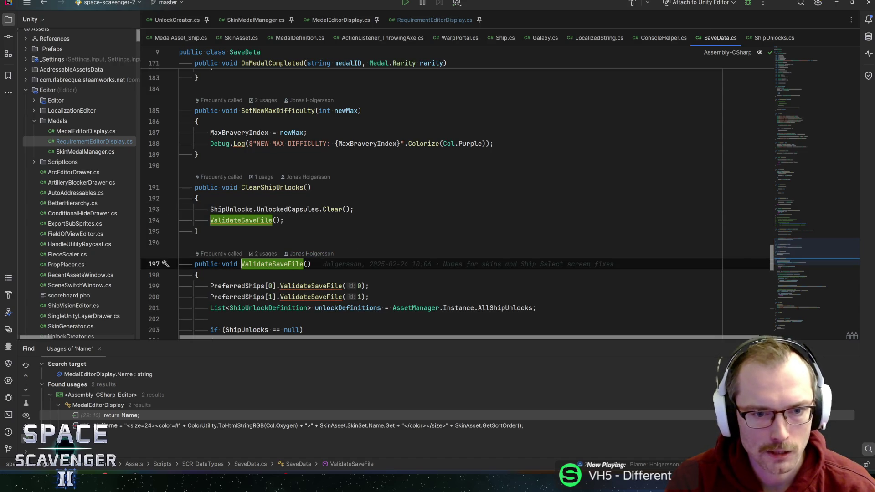
scroll(456, 205, down, 2)
scroll(456, 205, up, 2)
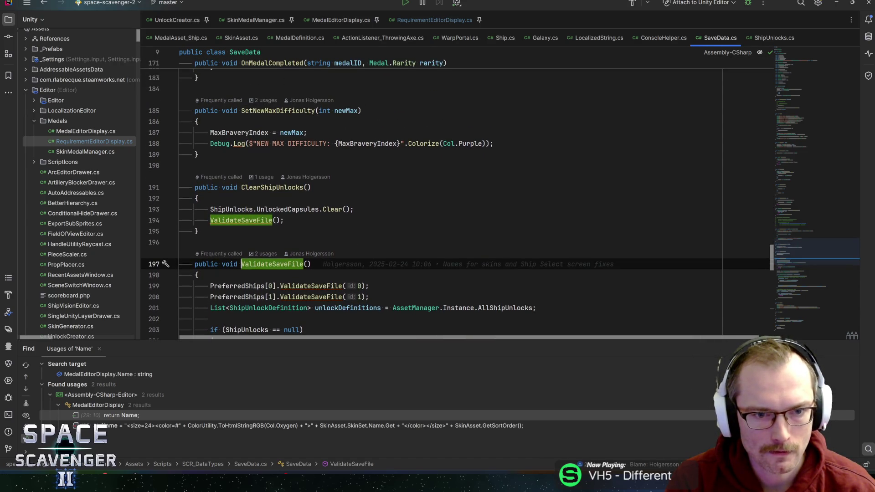
scroll(455, 196, down, 4)
scroll(455, 196, up, 4)
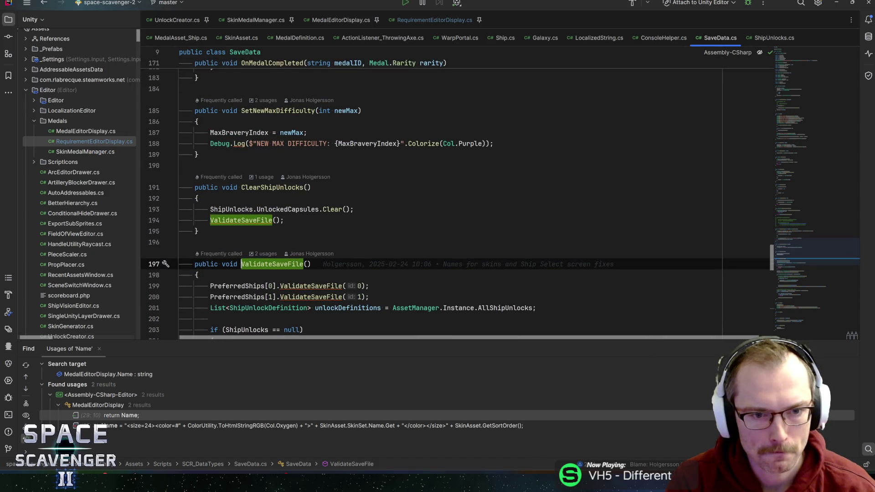
click(287, 210)
ctrl+click(287, 209)
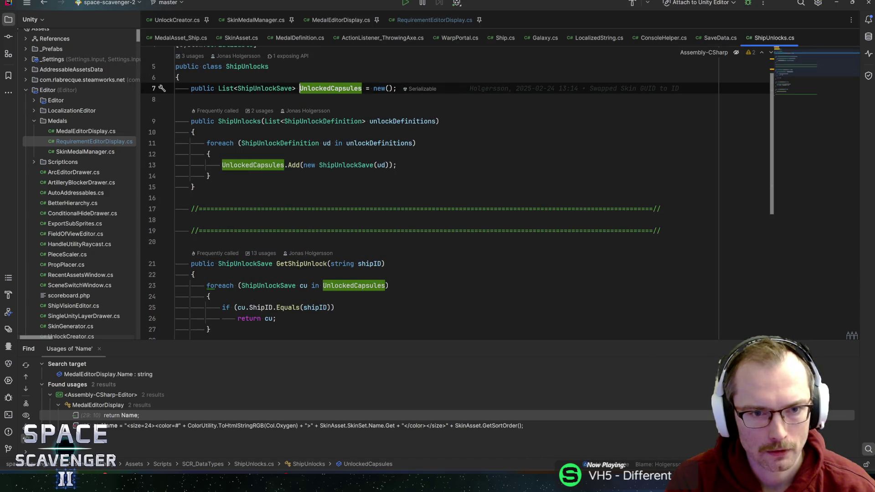
scroll(455, 191, up, 1)
ctrl+click(273, 119)
click(276, 146)
click(229, 103)
ctrl+click(230, 102)
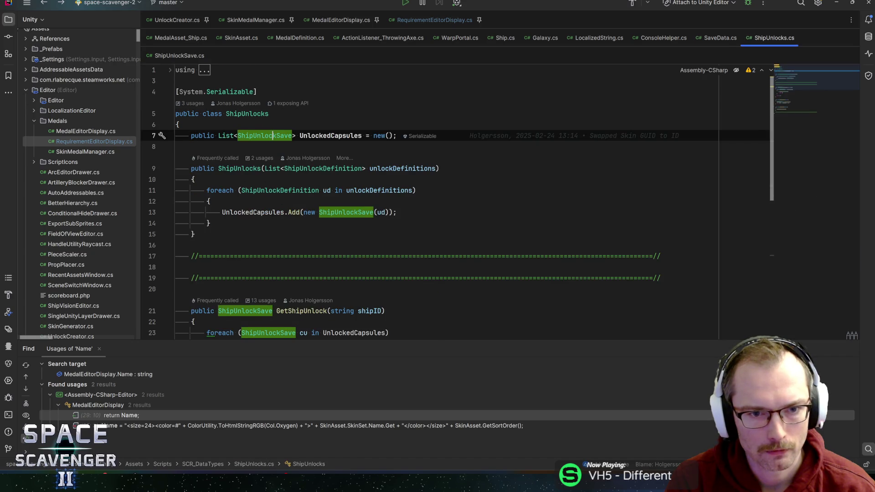
ctrl+click(319, 137)
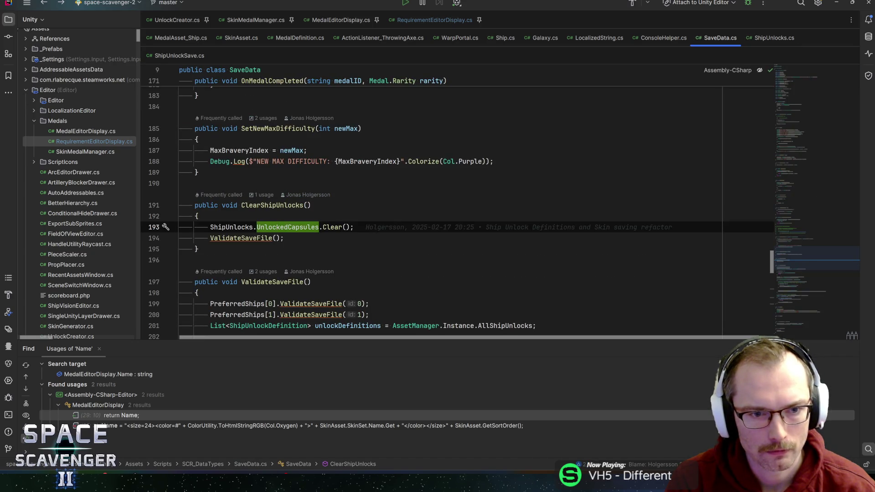
ctrl+click(272, 205)
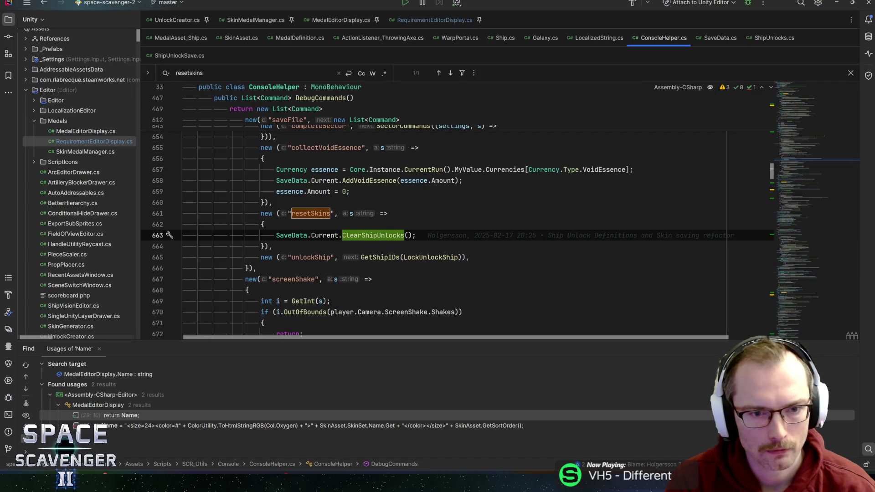
key(ctrl+b)
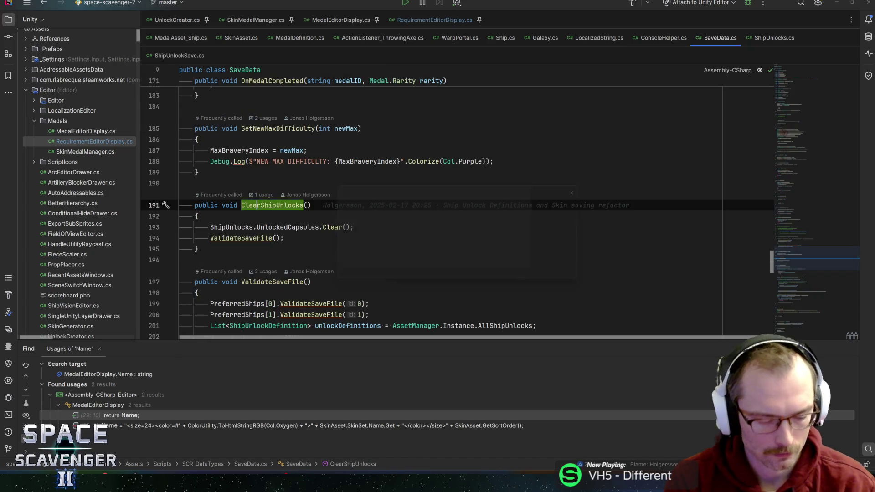
Rename the method ClearShipUnlocks to ResetSkinUnlocks across all its usages.
key(shift+F6)
text(REset)
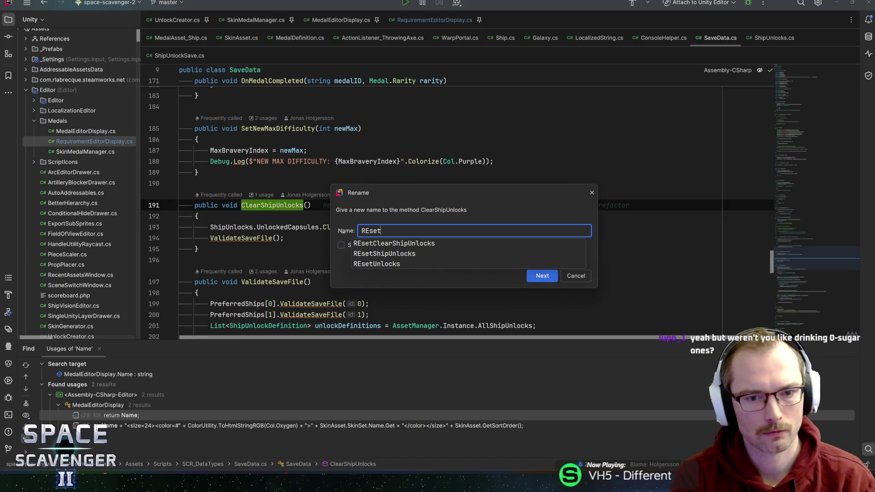
text(Skin)
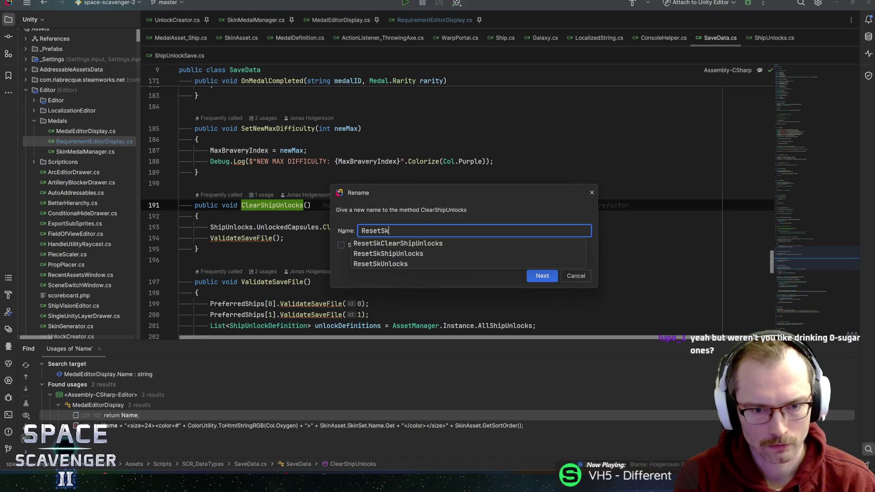
text(Unlocks)
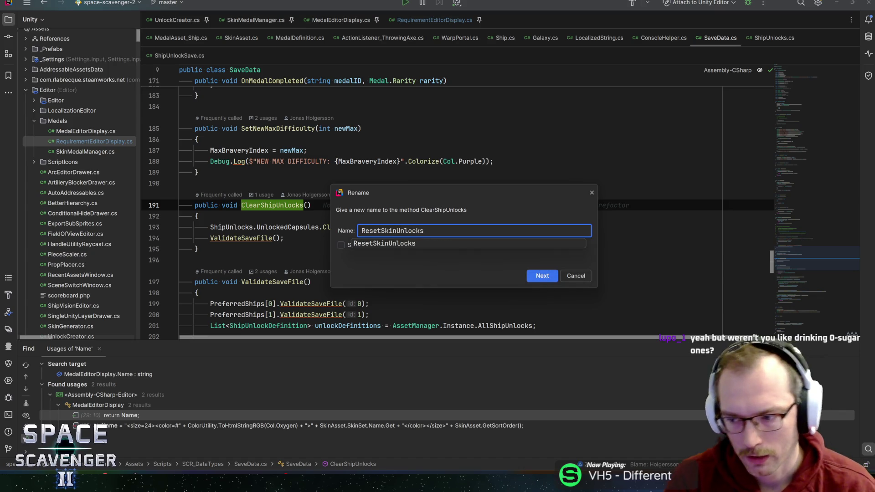
click(541, 275)
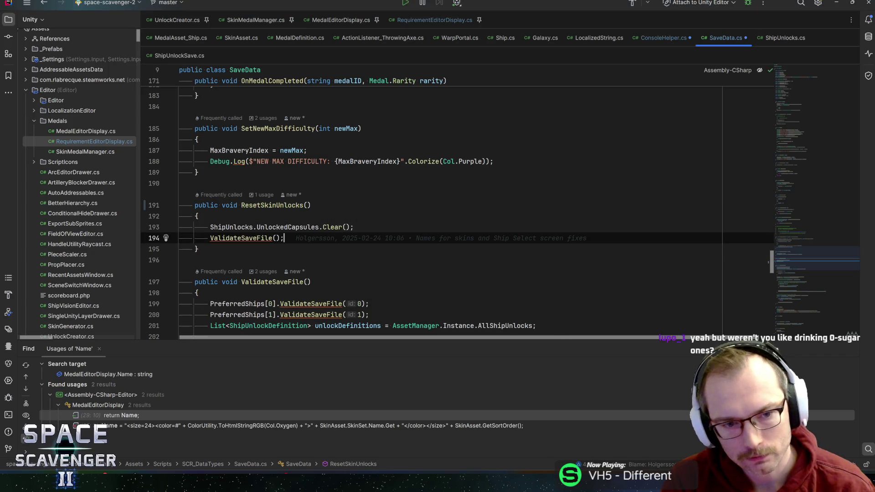
key(Up)
key(Down)
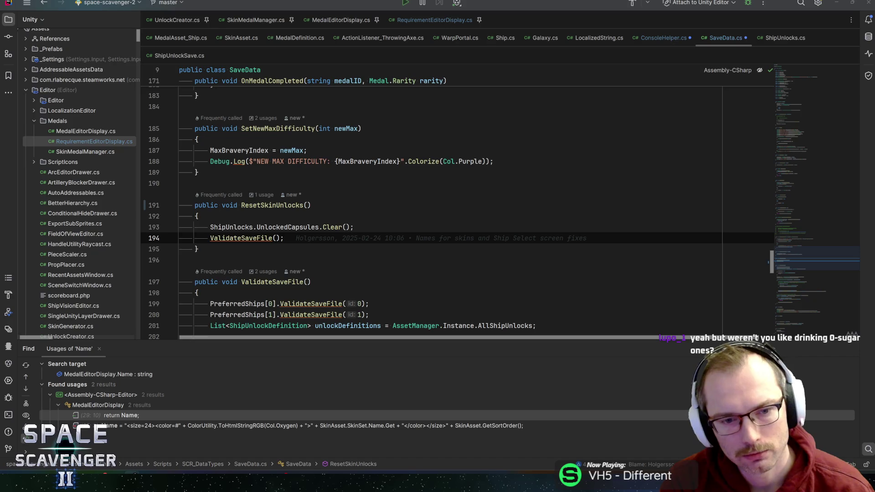
click(353, 227)
key(Down)
key(Up)
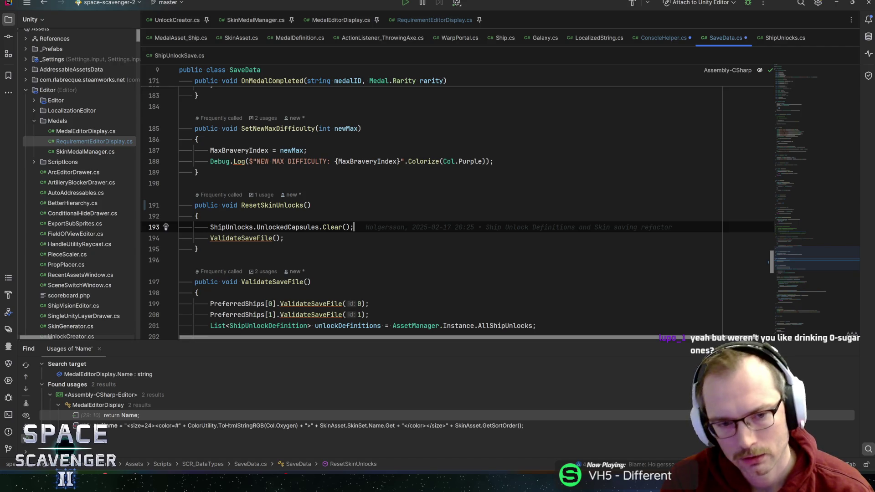
key(Down)
key(Up)
key(Down)
key(Up)
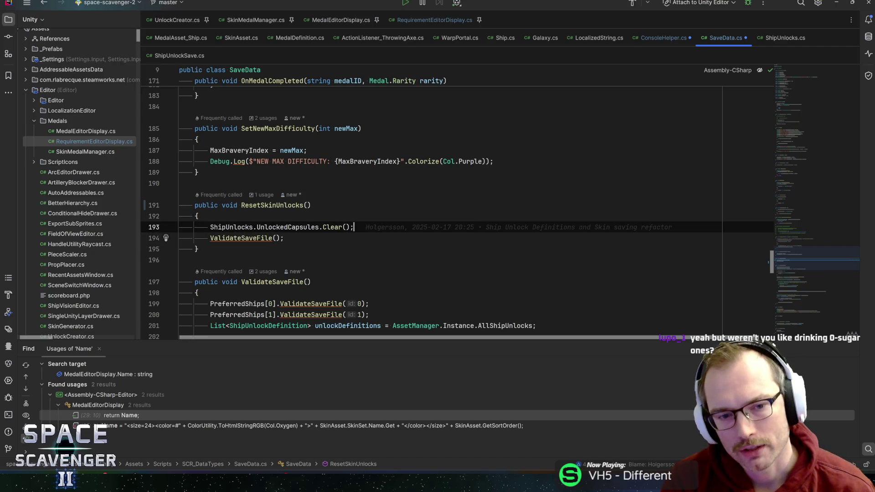
key(Down)
key(Up)
key(Down)
key(Up)
key(Down)
key(Up)
key(Down)
key(Up)
key(Down)
key(Up)
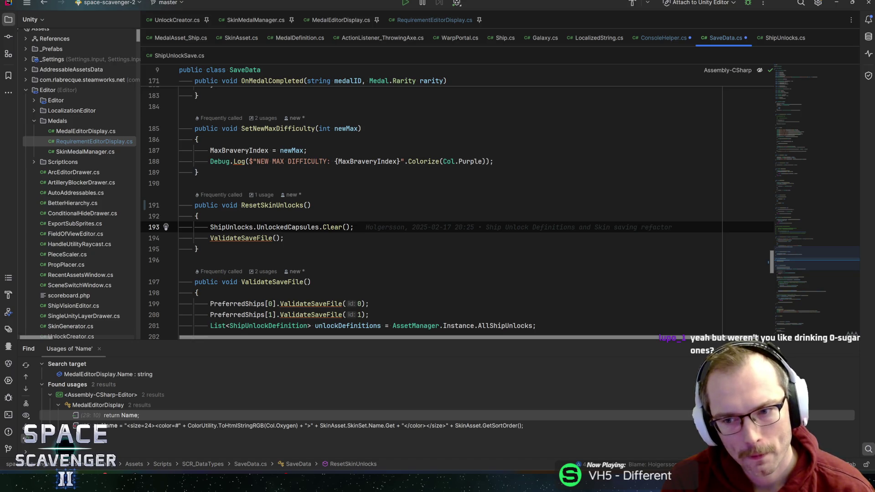